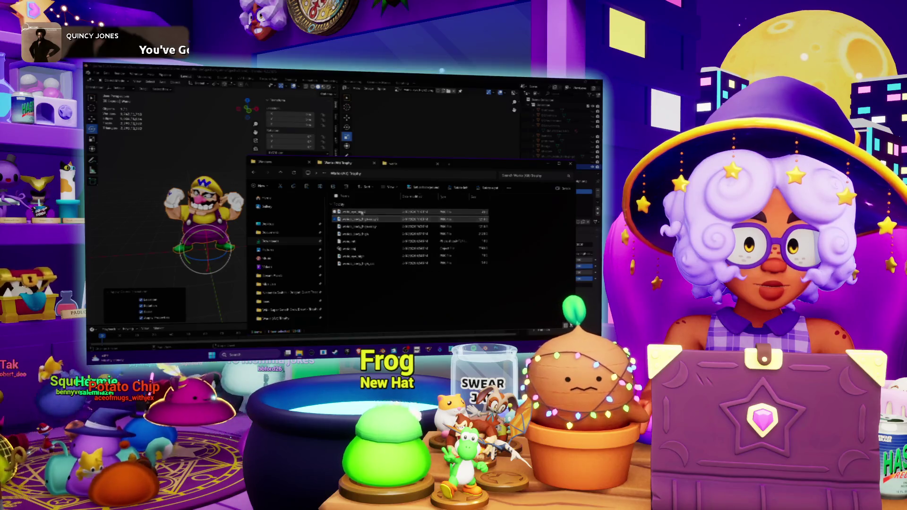
Step: Paste the two copied trophy files into the wario folder and rename each new file
{"action": "key", "text": "alt+Left"}
{"action": "key", "text": "ctrl+v"}
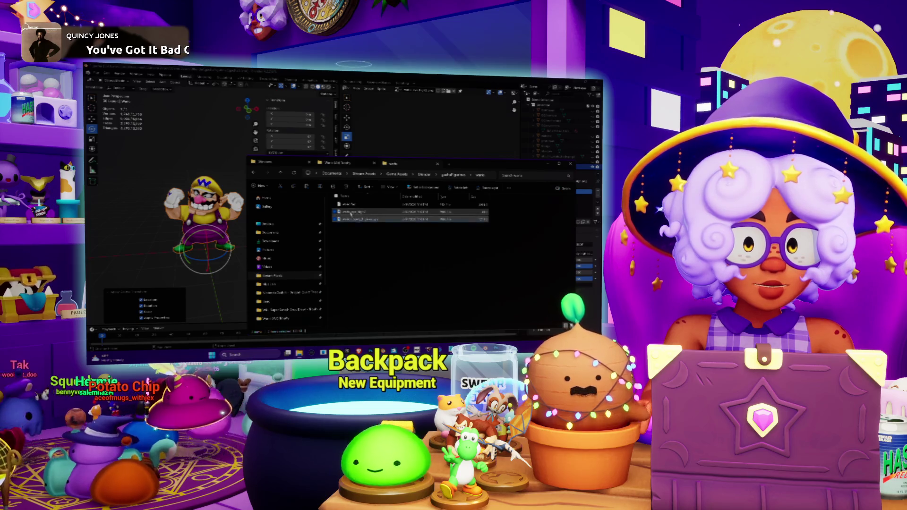
{"action": "left_click", "coordinate": [360, 213]}
{"action": "key", "text": "F2"}
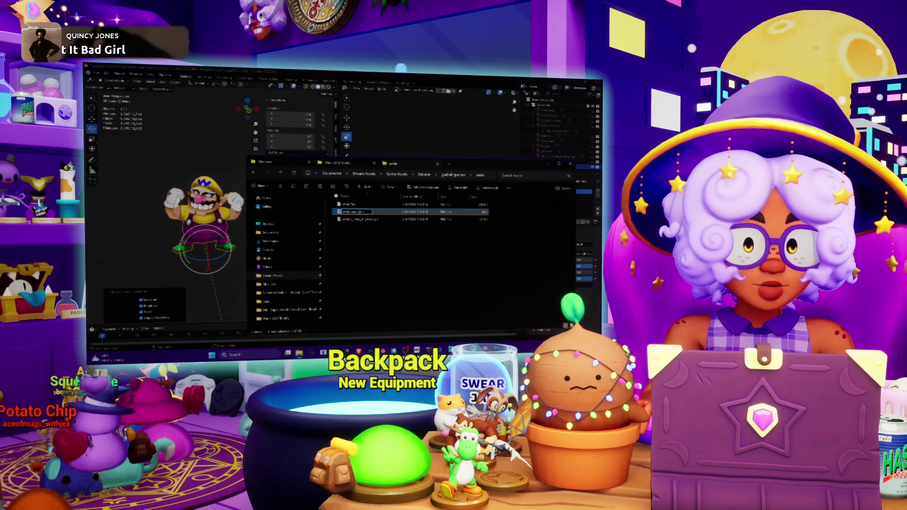
{"action": "key", "text": "Tab"}
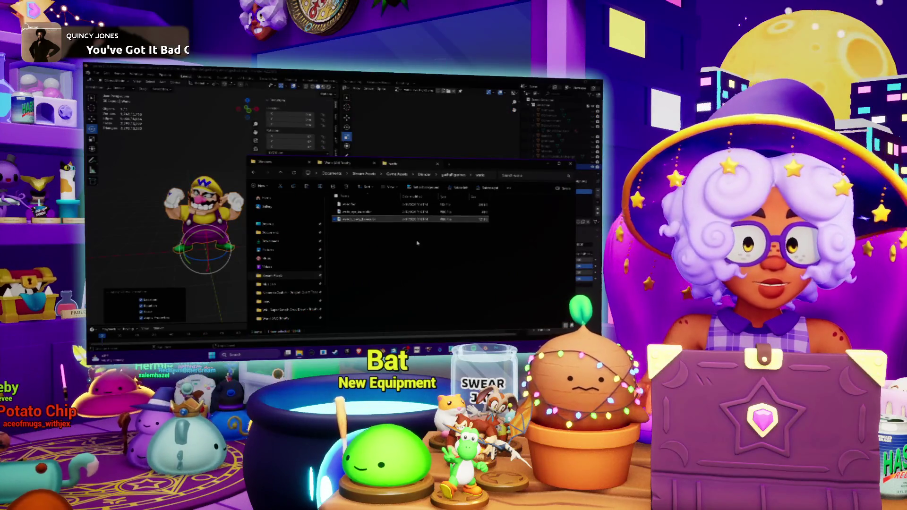
Step: Delete the Wario model from the Blender scene, then return to File Explorer
{"action": "left_click", "coordinate": [360, 236]}
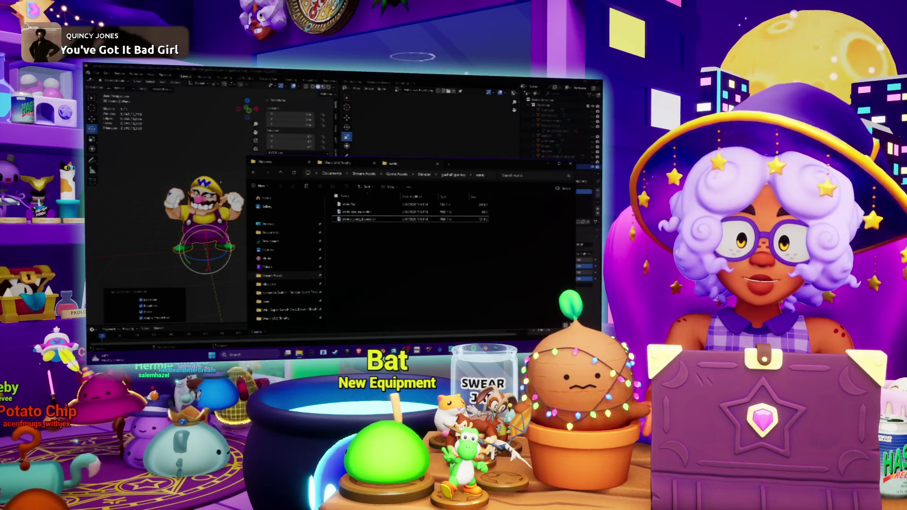
{"action": "left_click", "coordinate": [166, 212]}
{"action": "scroll", "coordinate": [165, 213], "scroll_direction": "down", "scroll_amount": 5}
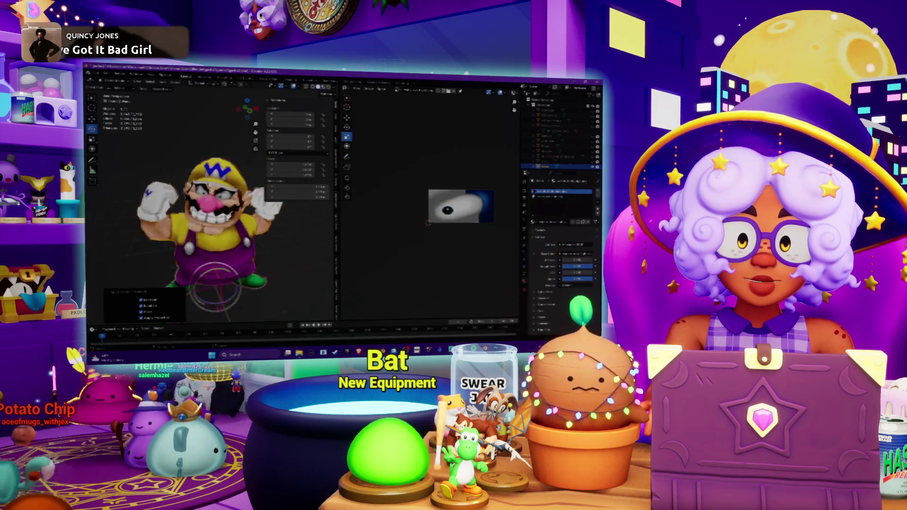
{"action": "key", "text": "Delete"}
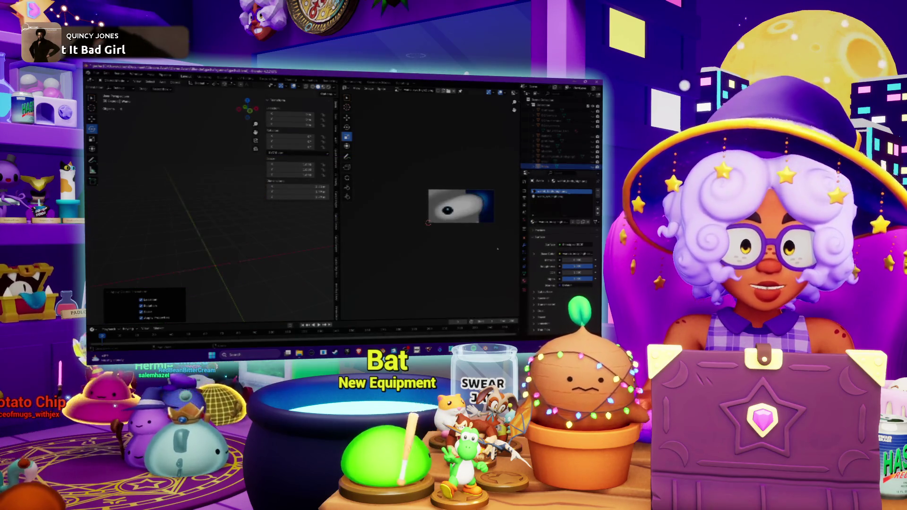
{"action": "key", "text": "alt+Tab"}
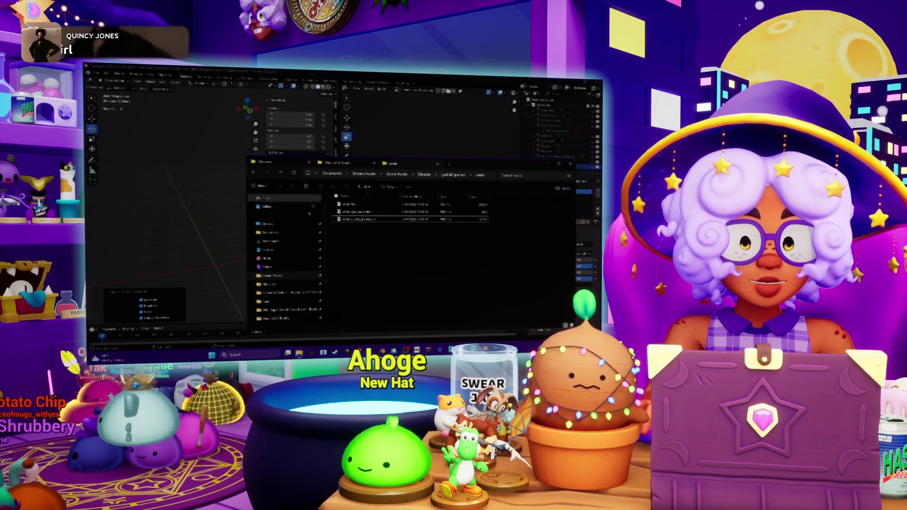
Step: Navigate from the Wario (AE) Trophy folder up to the Downloads folder
{"action": "left_click", "coordinate": [337, 163]}
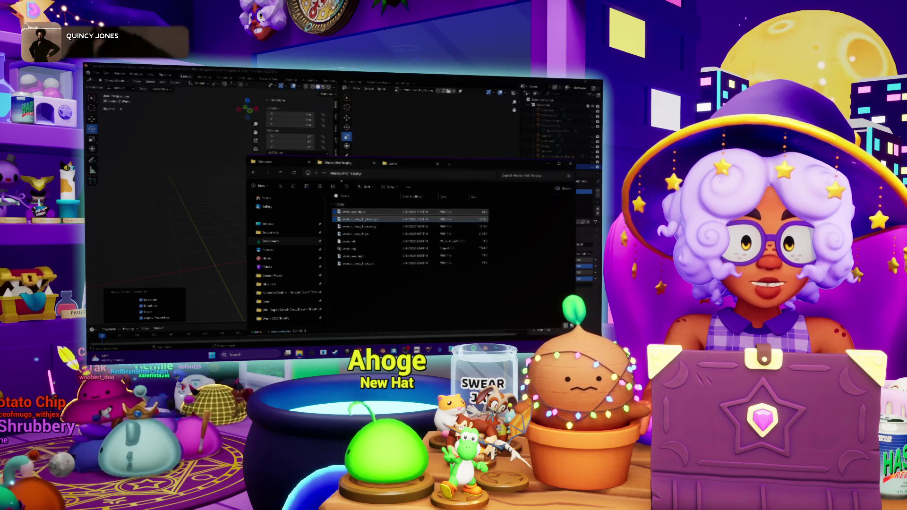
{"action": "left_click", "coordinate": [282, 173]}
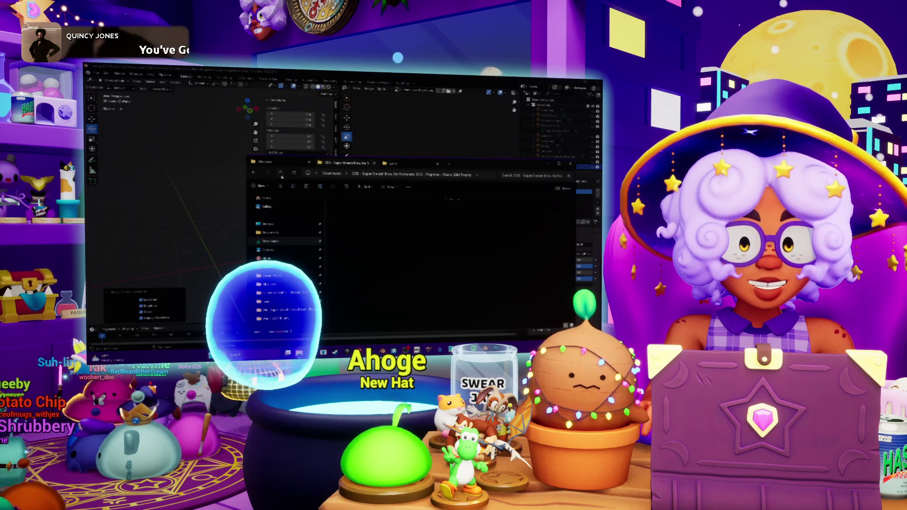
{"action": "left_click", "coordinate": [282, 173]}
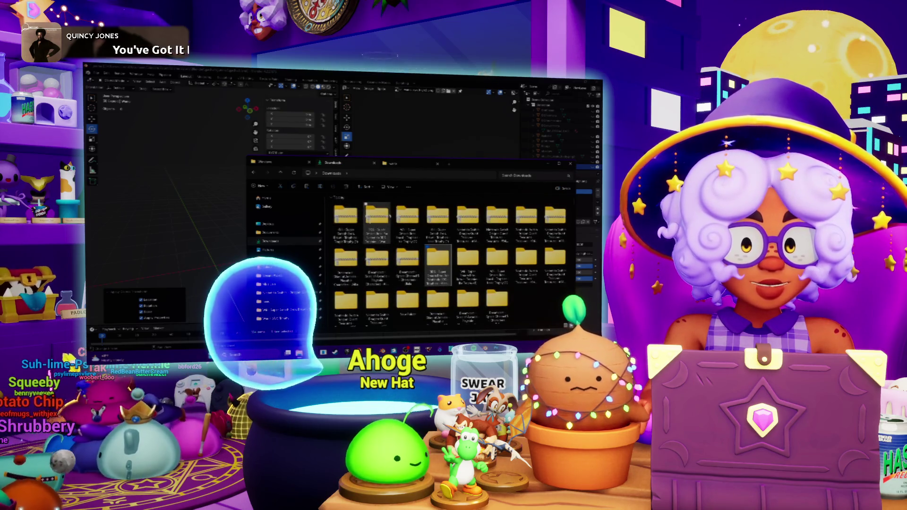
Step: Extract all files from the first zipped trophy download
{"action": "left_click", "coordinate": [343, 217]}
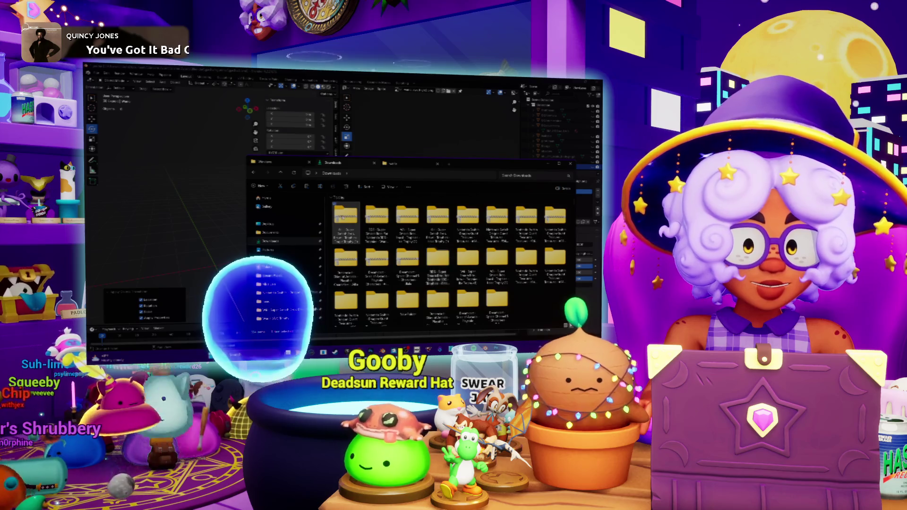
{"action": "right_click", "coordinate": [344, 218]}
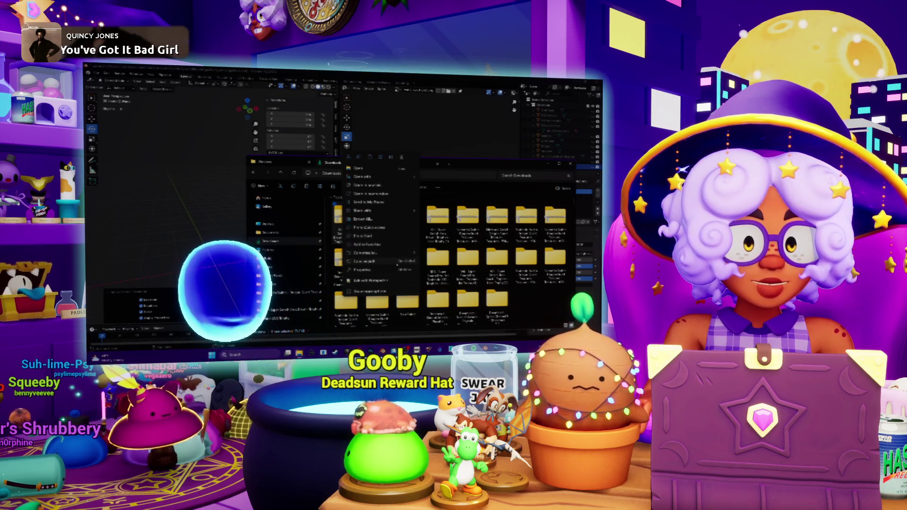
{"action": "key", "text": "Escape"}
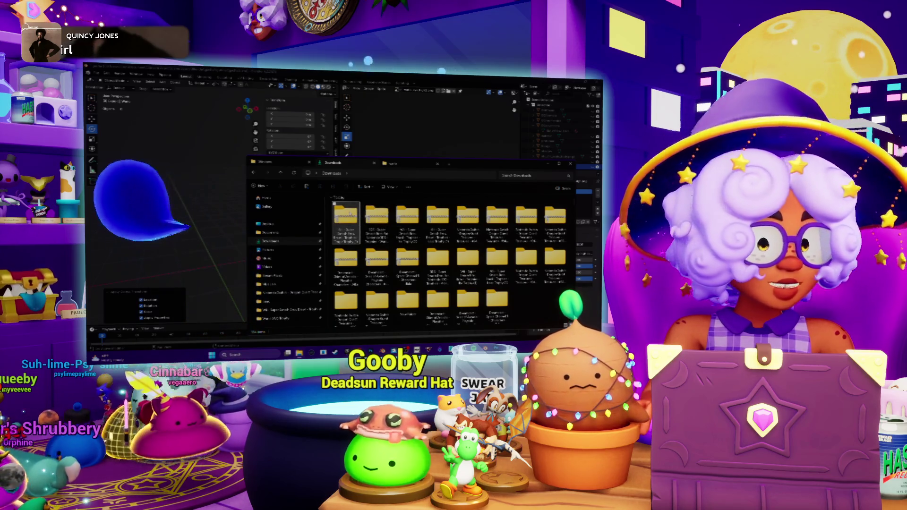
{"action": "key", "text": "shift+F10"}
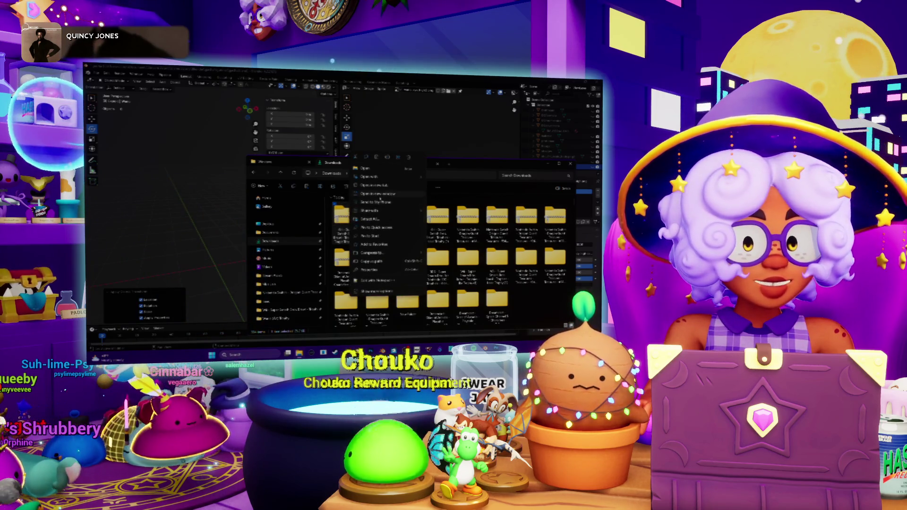
{"action": "key", "text": "t"}
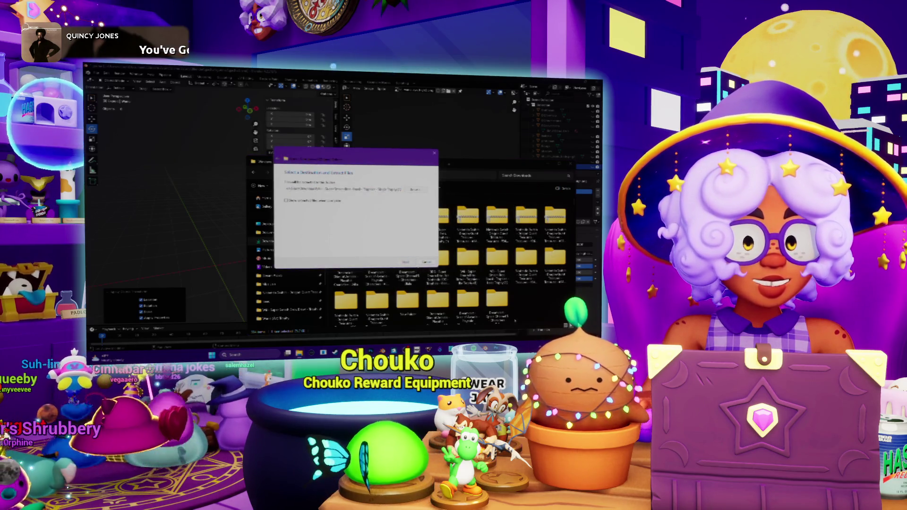
{"action": "key", "text": "Return"}
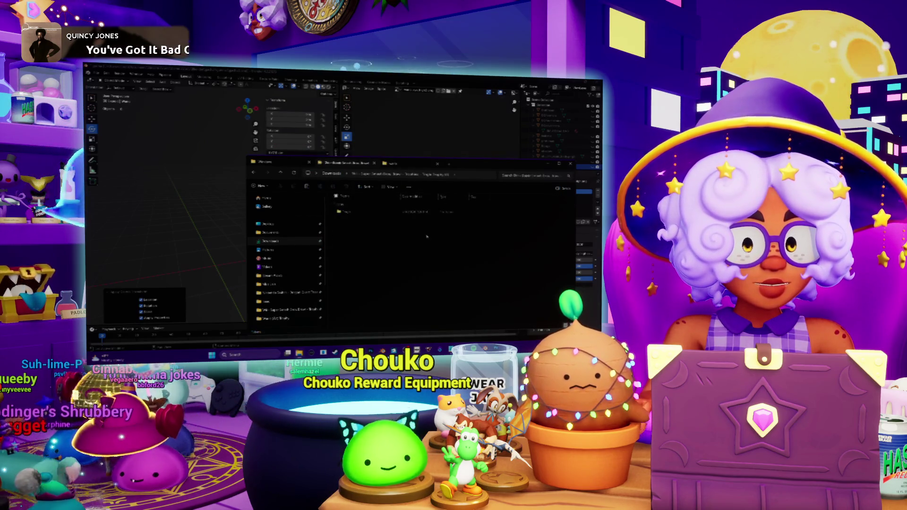
Step: Open the extracted trophy's subfolder and drag the eye texture into Blender's viewport
{"action": "double_click", "coordinate": [378, 213]}
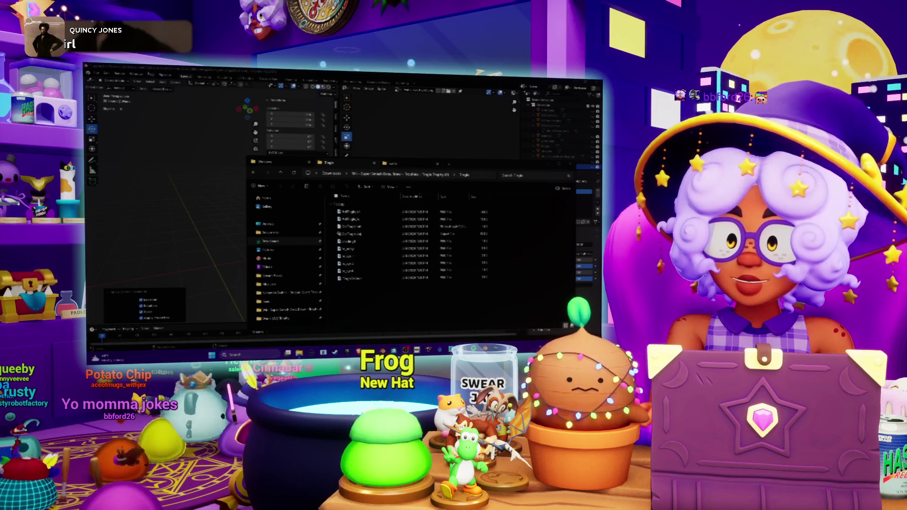
{"action": "left_click_drag", "start_coordinate": [348, 249], "coordinate": [427, 222]}
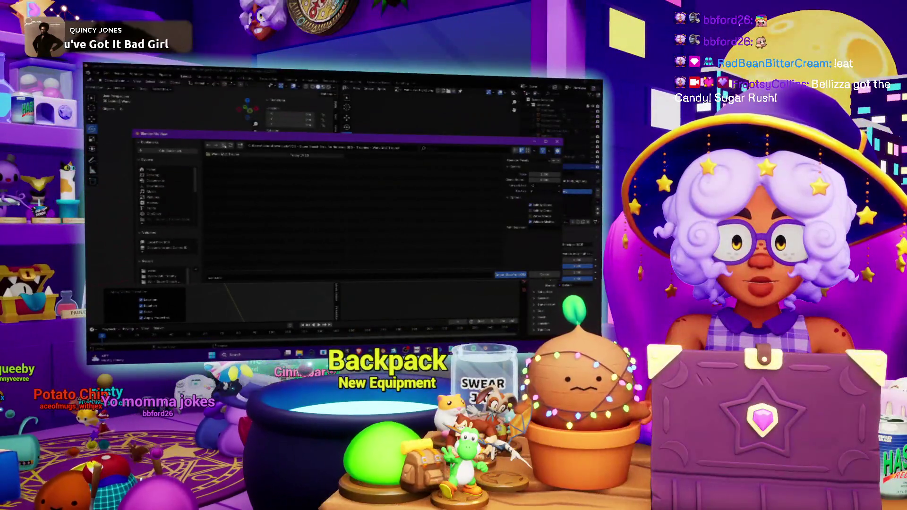
Step: Import the trophy character model from Downloads, filtering the file list with 'targ'
{"action": "left_click", "coordinate": [225, 145]}
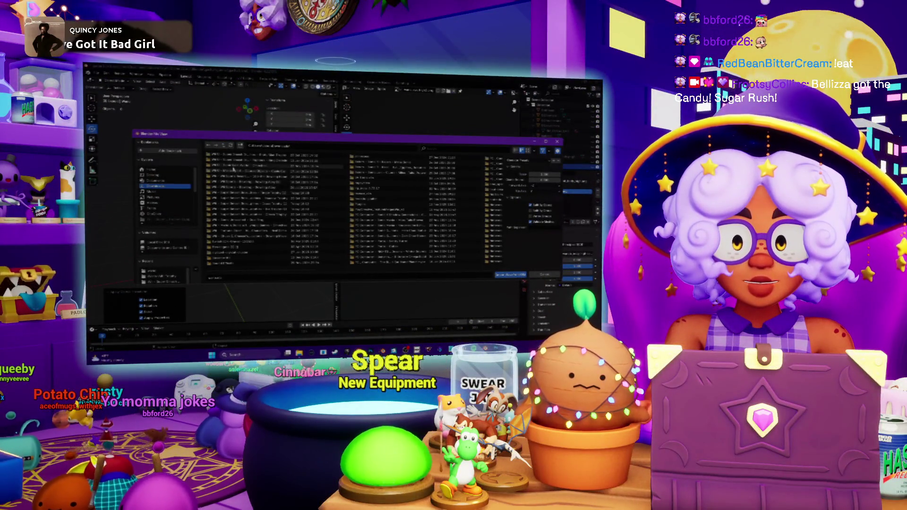
{"action": "type", "text": "targ"}
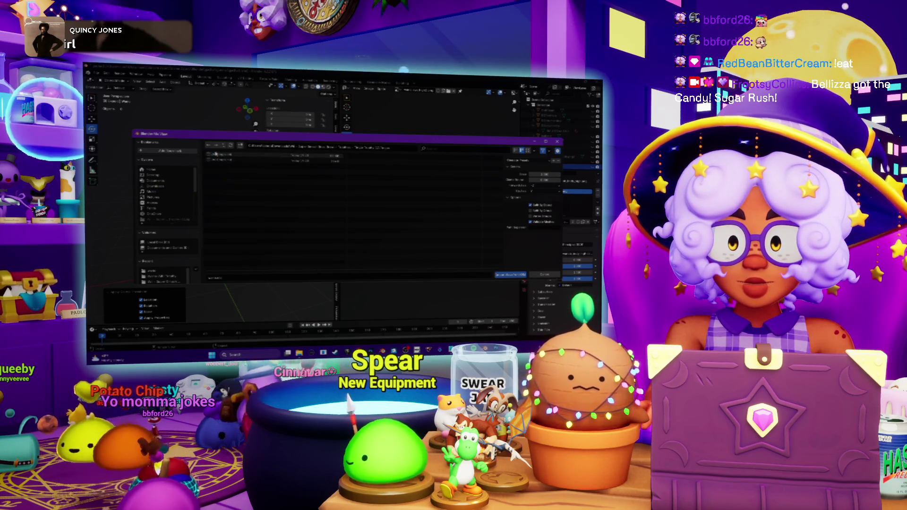
{"action": "double_click", "coordinate": [215, 154]}
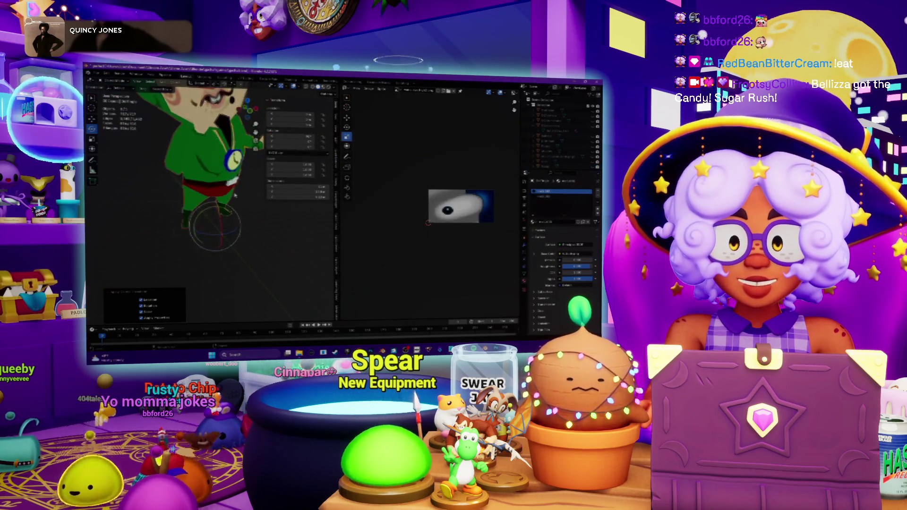
Step: Leave Edit Mode on the hooded character so its textures show in the viewport
{"action": "scroll", "coordinate": [201, 177], "scroll_direction": "up", "scroll_amount": 5}
{"action": "scroll", "coordinate": [201, 177], "scroll_direction": "down", "scroll_amount": 5}
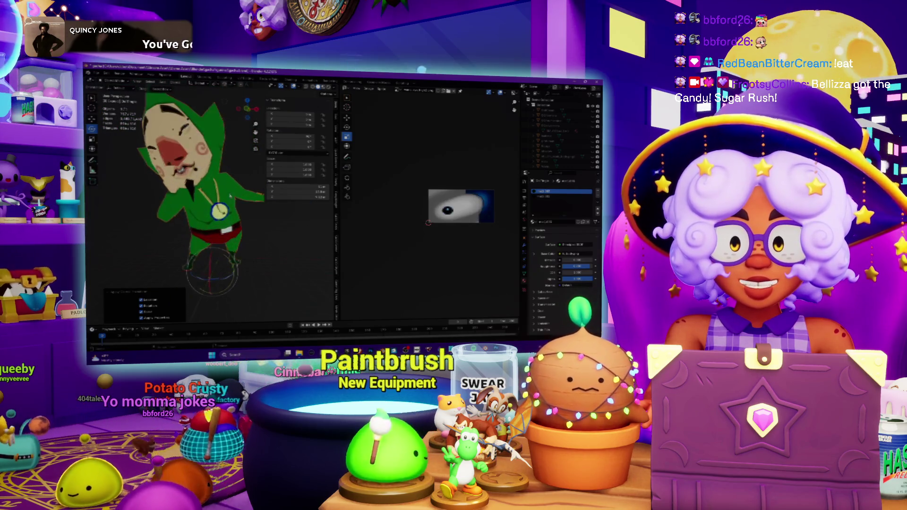
{"action": "scroll", "coordinate": [230, 195], "scroll_direction": "up", "scroll_amount": 3}
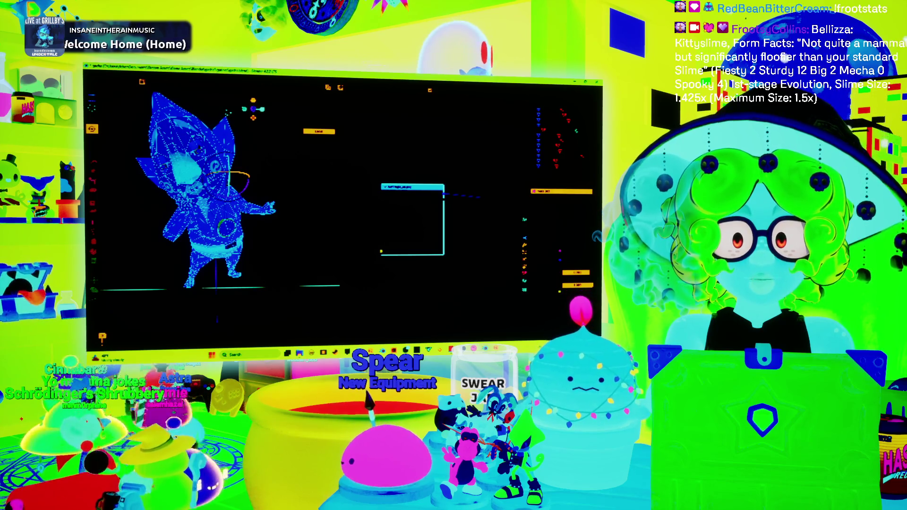
{"action": "key", "text": "Tab"}
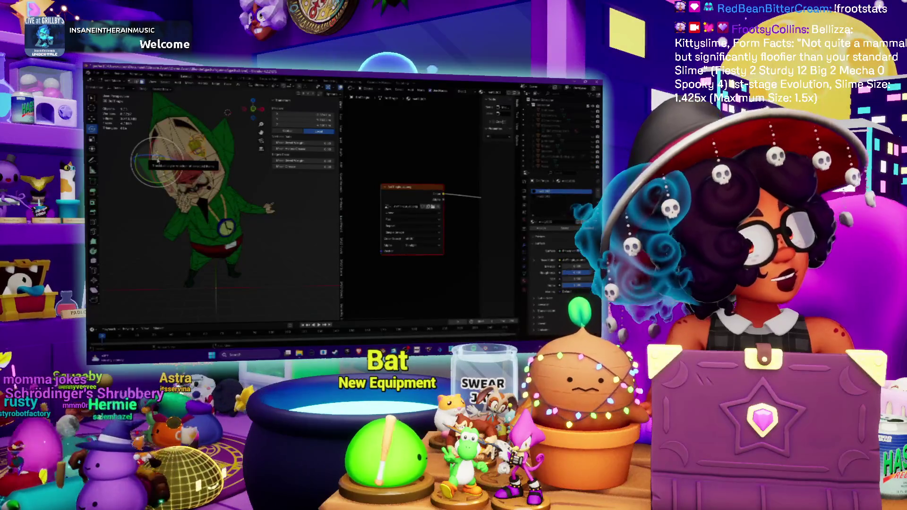
Step: Turn the node area into a wider second 3D view displaying the character's texture image
{"action": "left_click", "coordinate": [350, 89]}
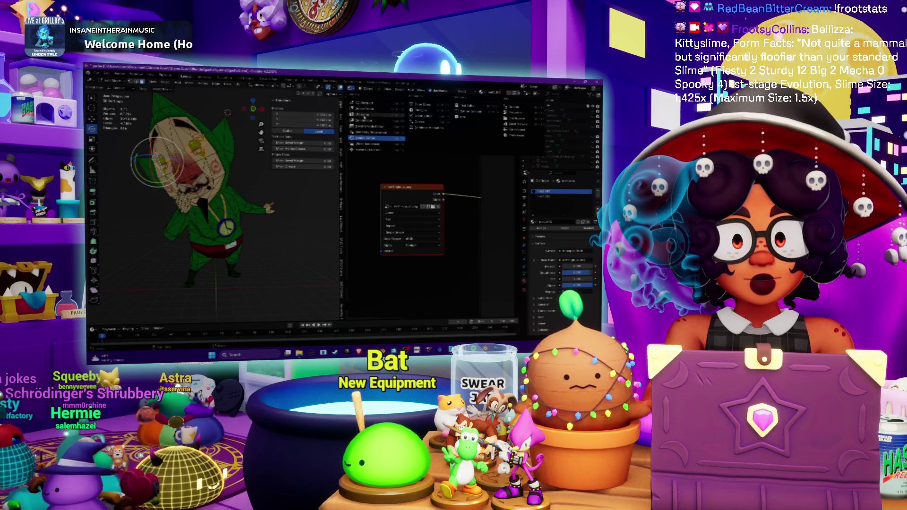
{"action": "left_click", "coordinate": [369, 103]}
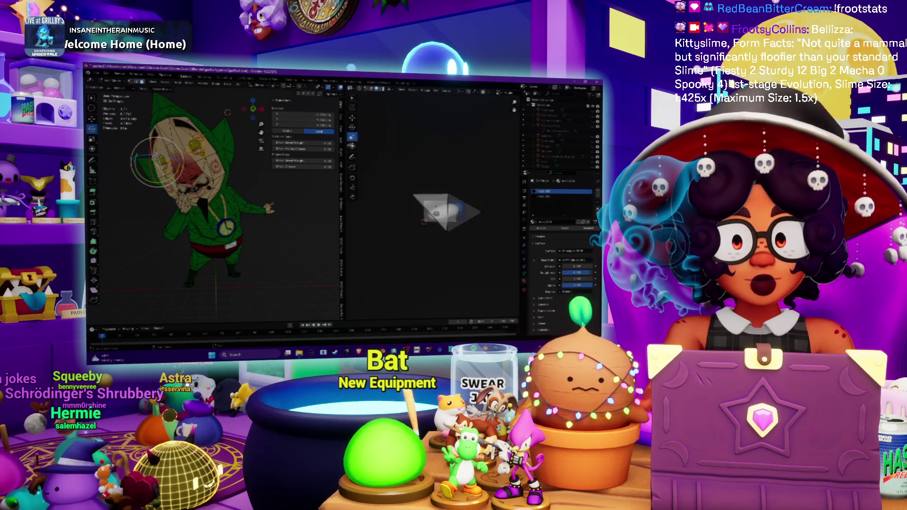
{"action": "left_click_drag", "start_coordinate": [343, 213], "coordinate": [253, 212]}
{"action": "left_click", "coordinate": [413, 89]}
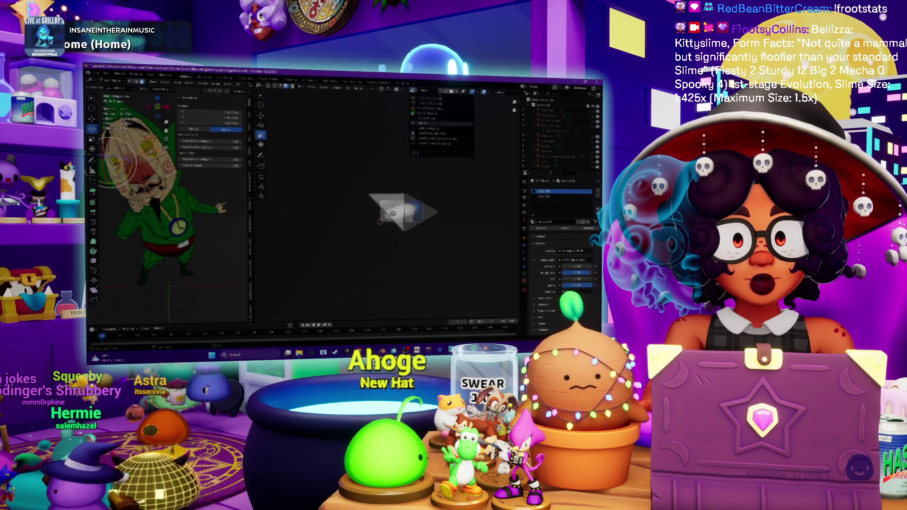
{"action": "type", "text": "b"}
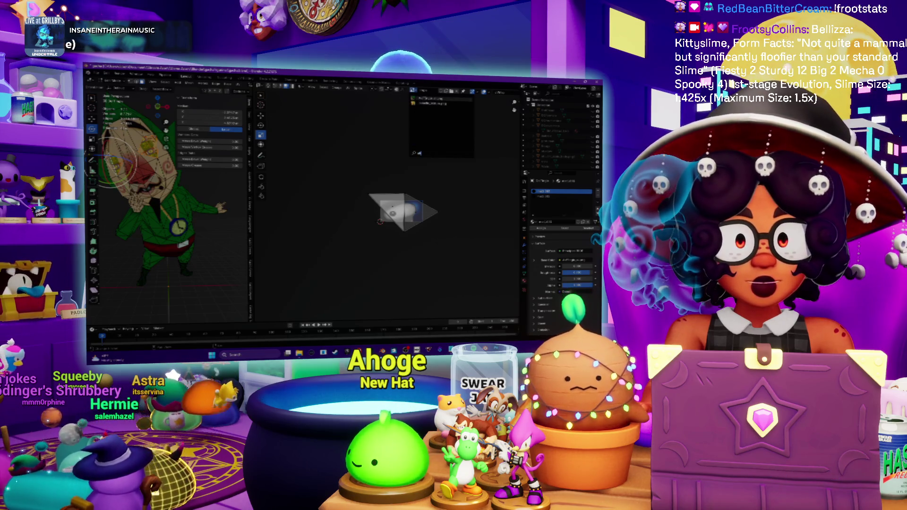
{"action": "left_click", "coordinate": [426, 100]}
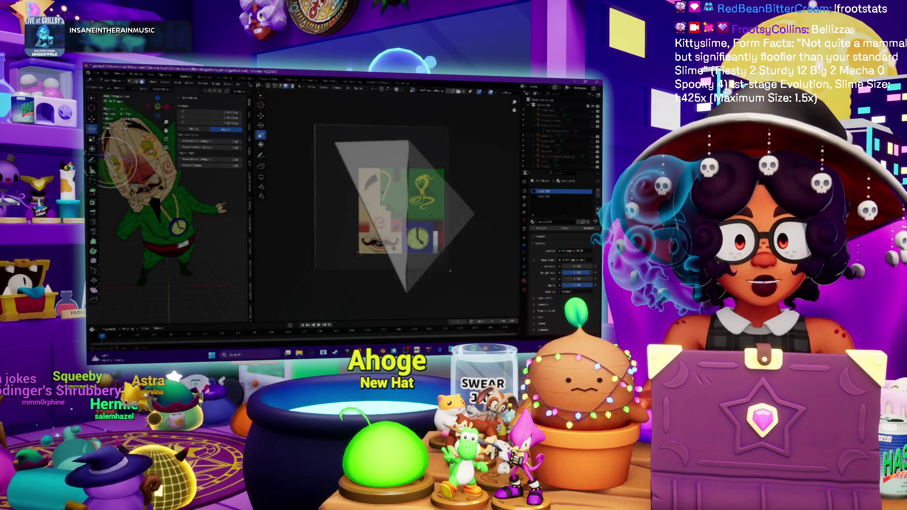
Step: Look through the camera, then move and enlarge the texture image plane
{"action": "key", "text": "KP_0"}
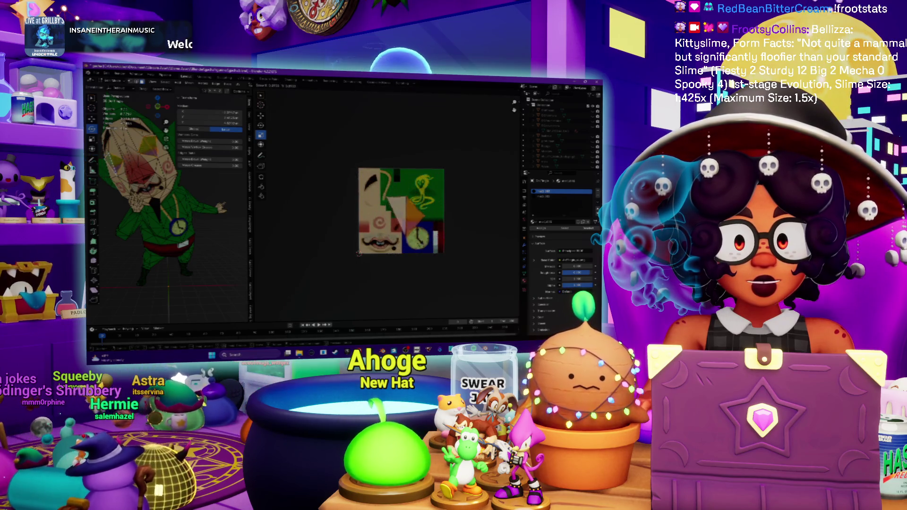
{"action": "key", "text": "g"}
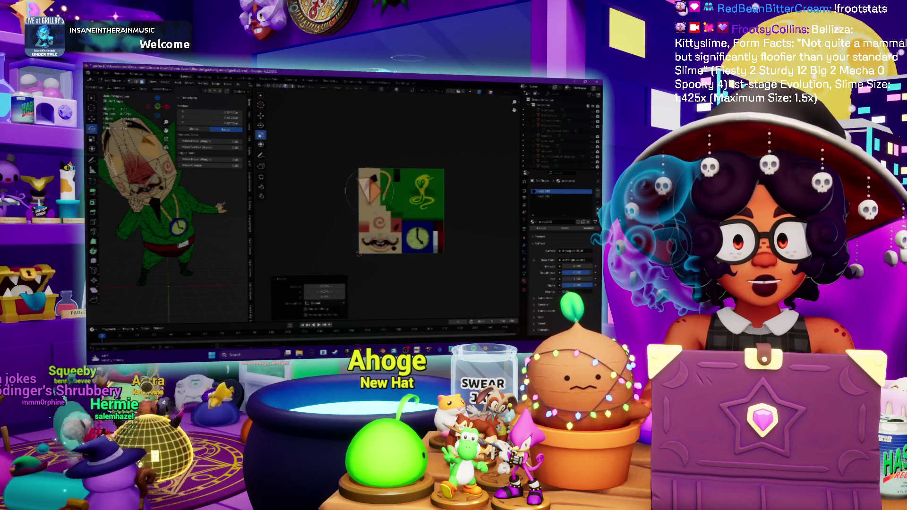
{"action": "key", "text": "s"}
{"action": "left_click", "coordinate": [365, 290]}
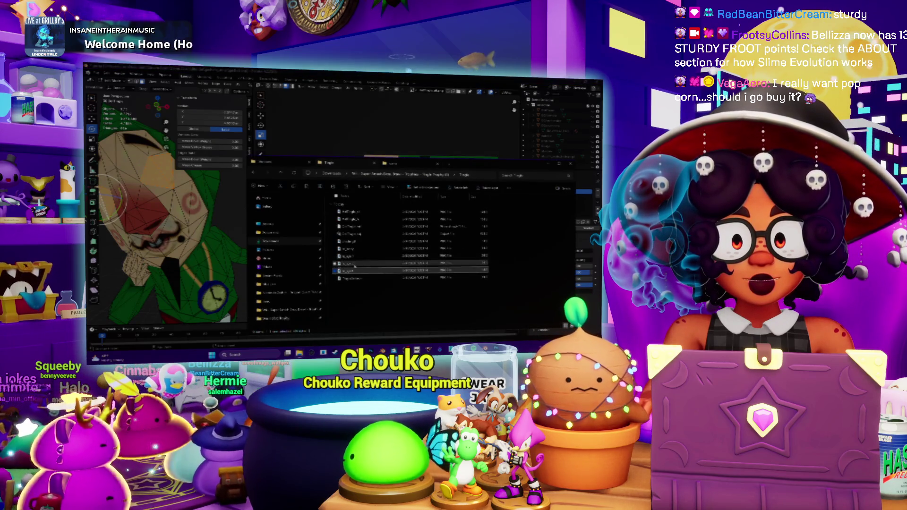
Step: Open the chosen texture file in an image viewer, then switch over to Photoshop
{"action": "double_click", "coordinate": [349, 257]}
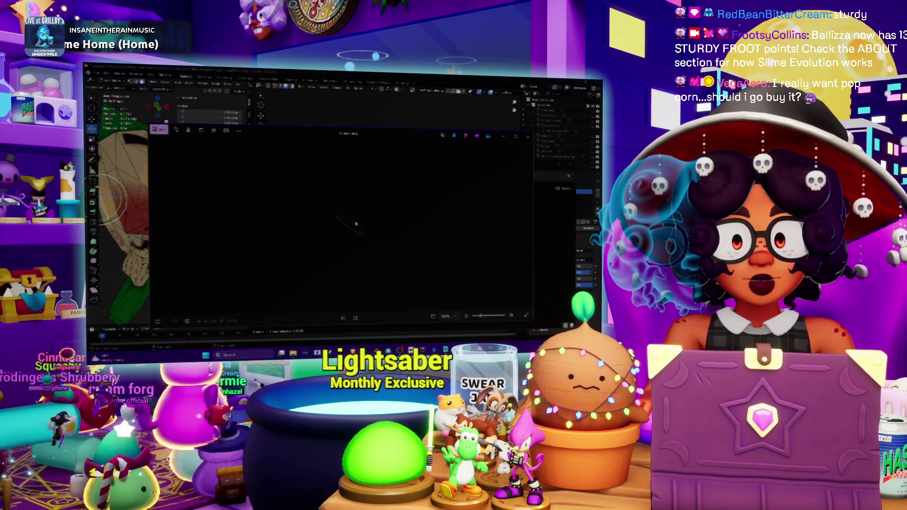
{"action": "right_click", "coordinate": [373, 229]}
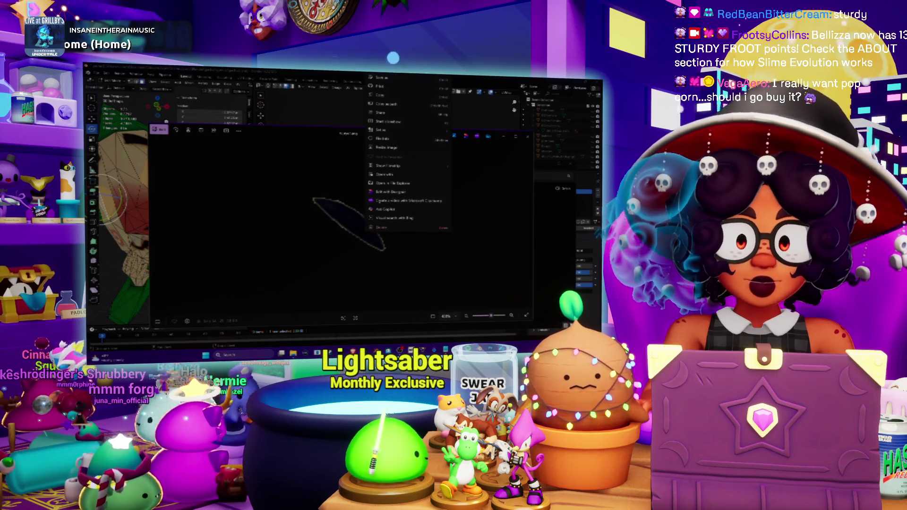
{"action": "left_click", "coordinate": [368, 253]}
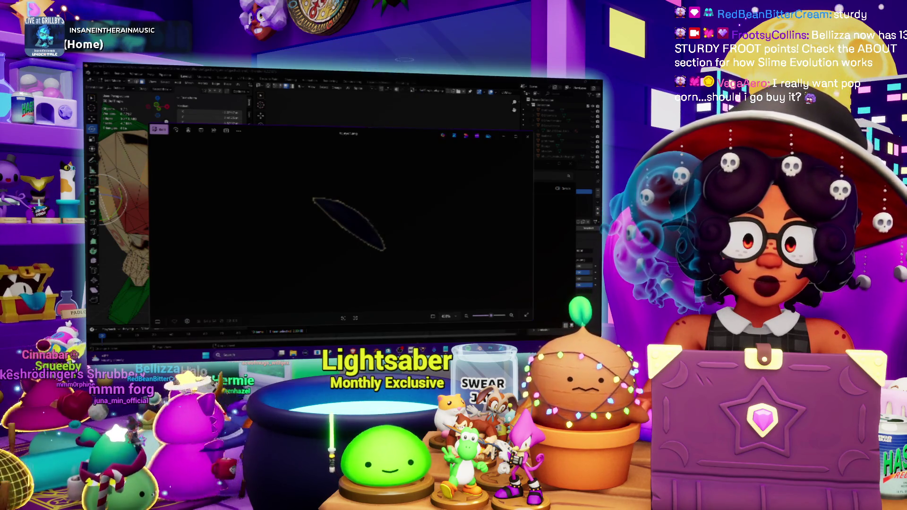
{"action": "key", "text": "alt+Tab"}
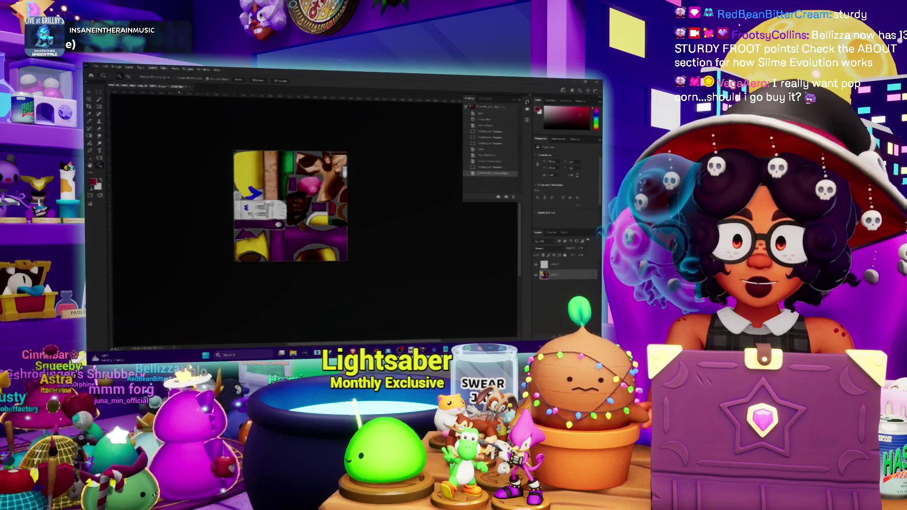
Step: Close the yellow-and-purple texture document, answering the save prompt
{"action": "left_click", "coordinate": [193, 86]}
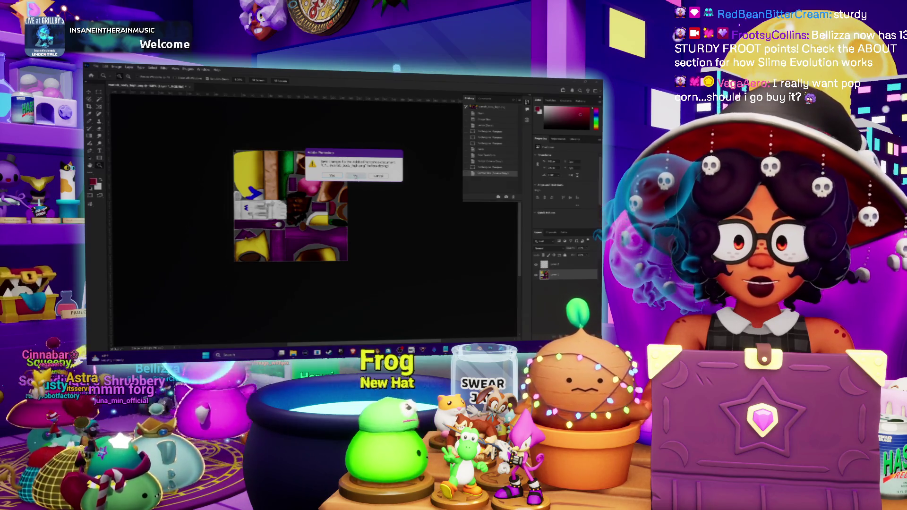
{"action": "left_click", "coordinate": [355, 176]}
{"action": "left_click", "coordinate": [96, 67]}
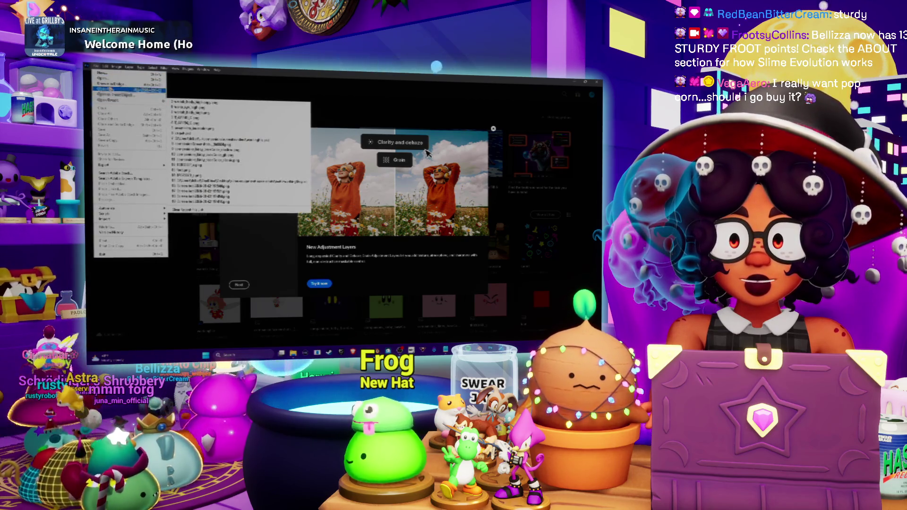
{"action": "left_click", "coordinate": [262, 121]}
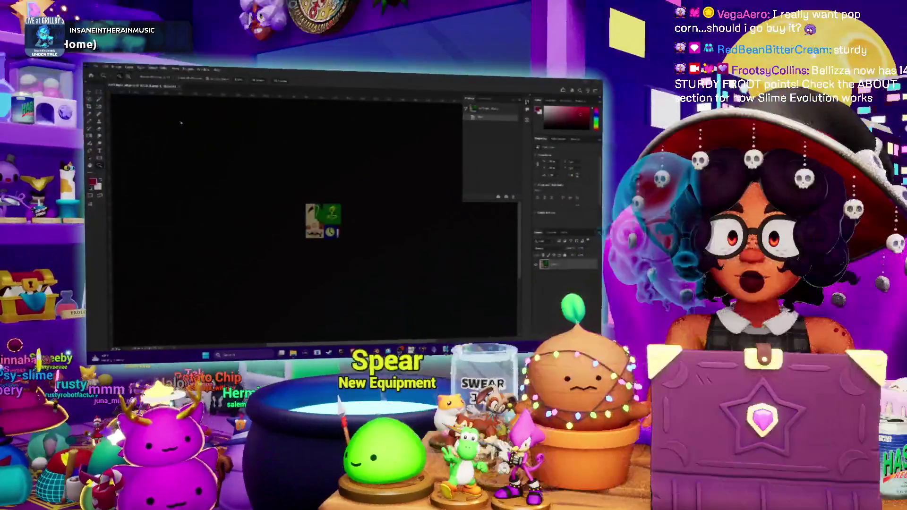
Step: Open the face-and-clock texture file, fit it on screen, and close the extra face texture
{"action": "key", "text": "ctrl+o"}
{"action": "double_click", "coordinate": [175, 125]}
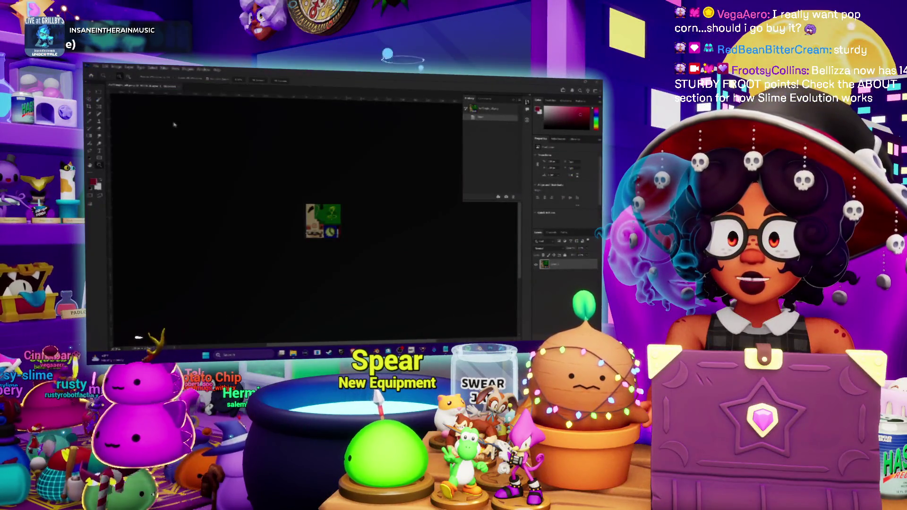
{"action": "key", "text": "ctrl+0"}
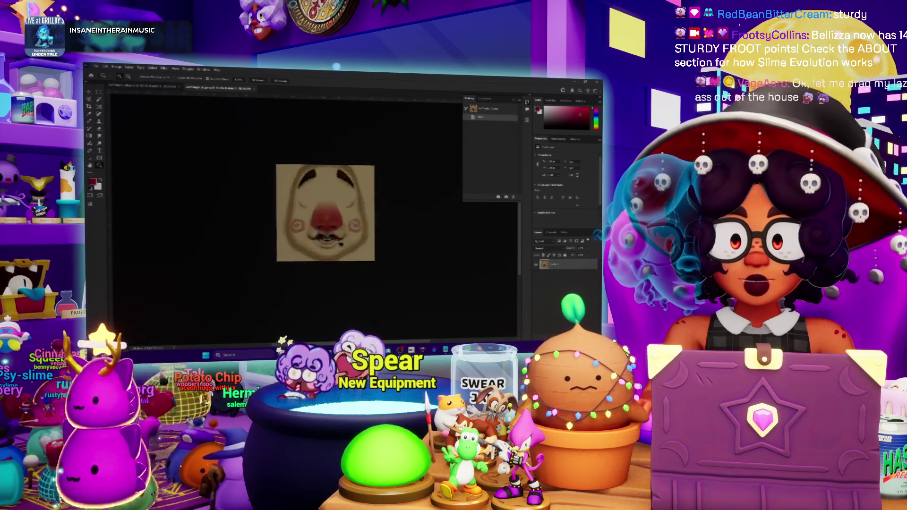
{"action": "key", "text": "ctrl+w"}
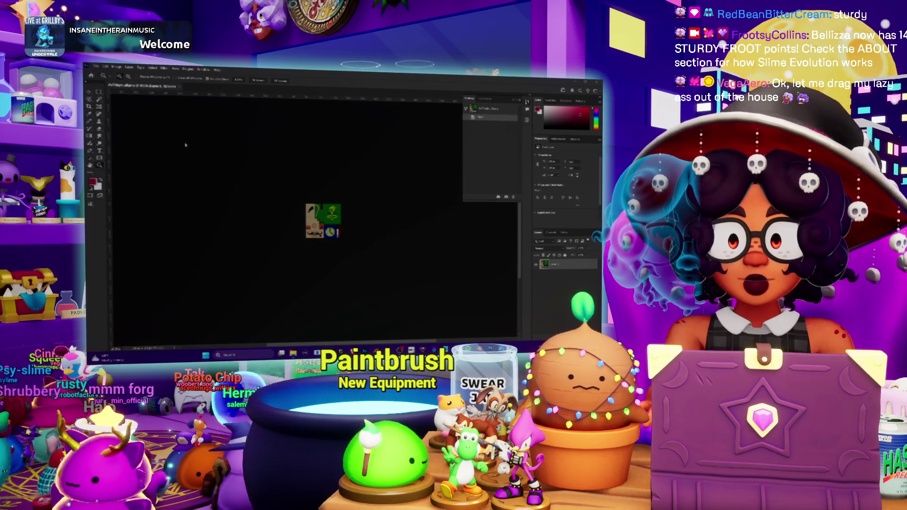
Step: Open the black brush-stroke image and add a new empty layer to the face-and-clock texture
{"action": "key", "text": "ctrl+o"}
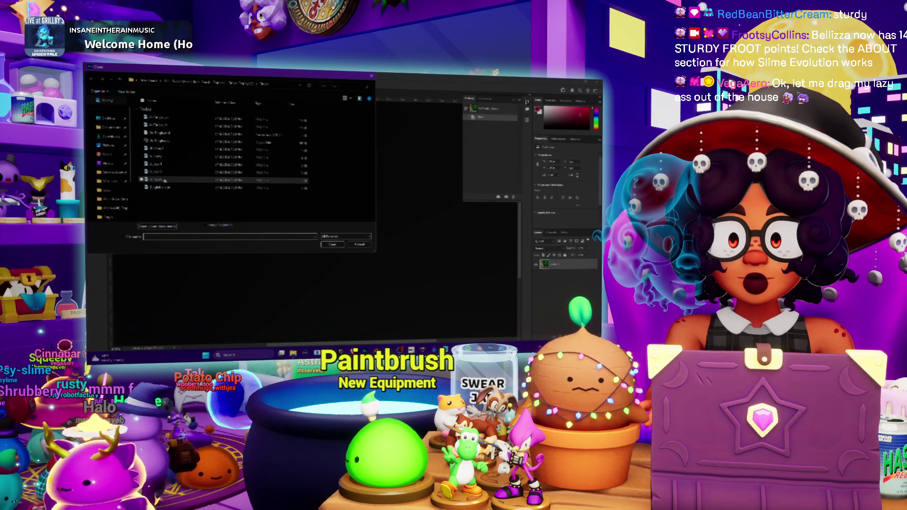
{"action": "double_click", "coordinate": [158, 180]}
{"action": "left_click_drag", "start_coordinate": [317, 215], "coordinate": [317, 215]}
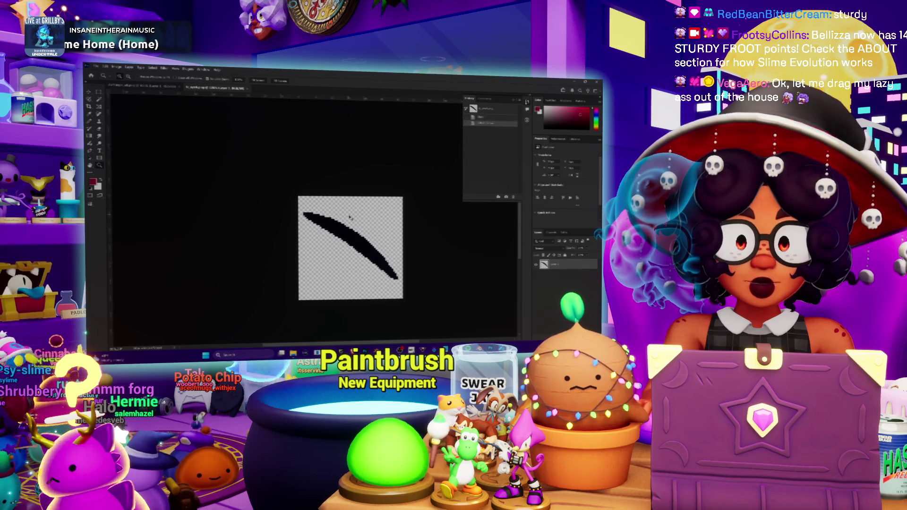
{"action": "key", "text": "ctrl+Tab"}
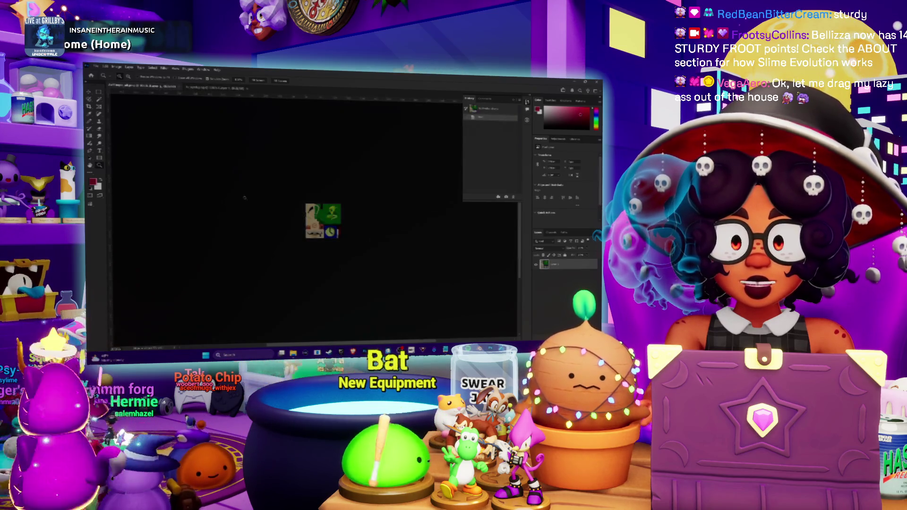
{"action": "key", "text": "ctrl+plus"}
{"action": "key", "text": "ctrl+shift+alt+n"}
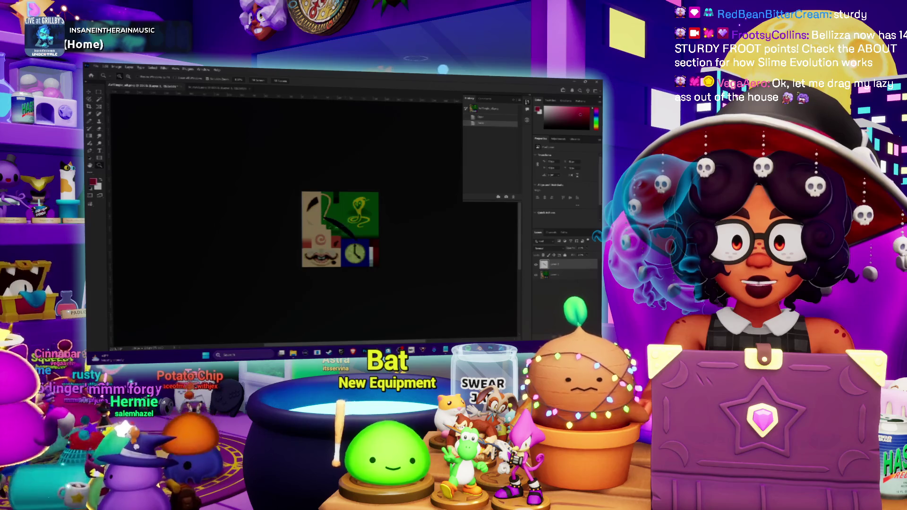
{"action": "key", "text": "ctrl+plus"}
{"action": "key", "text": "ctrl+plus"}
{"action": "key", "text": "ctrl+plus"}
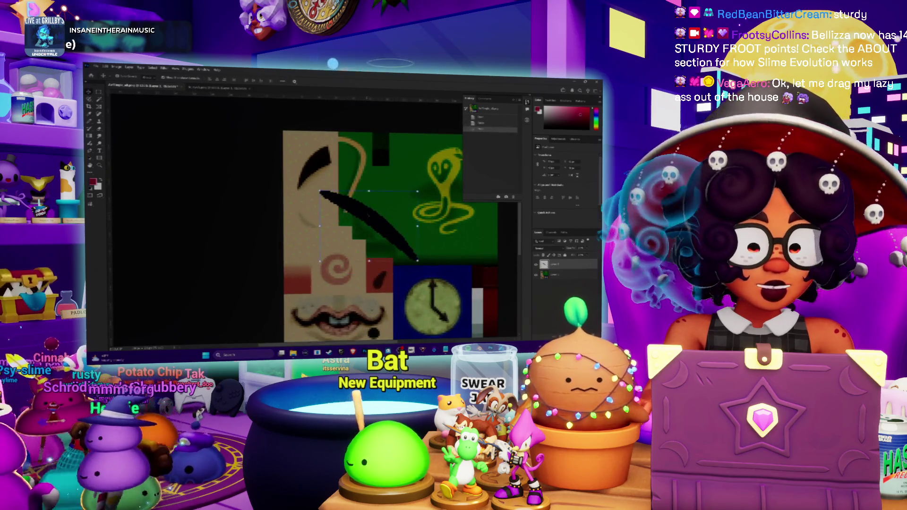
Step: Shrink the brush-stroke image through Image Size with a chosen resampling method
{"action": "key", "text": "ctrl+Tab"}
{"action": "key", "text": "alt+i"}
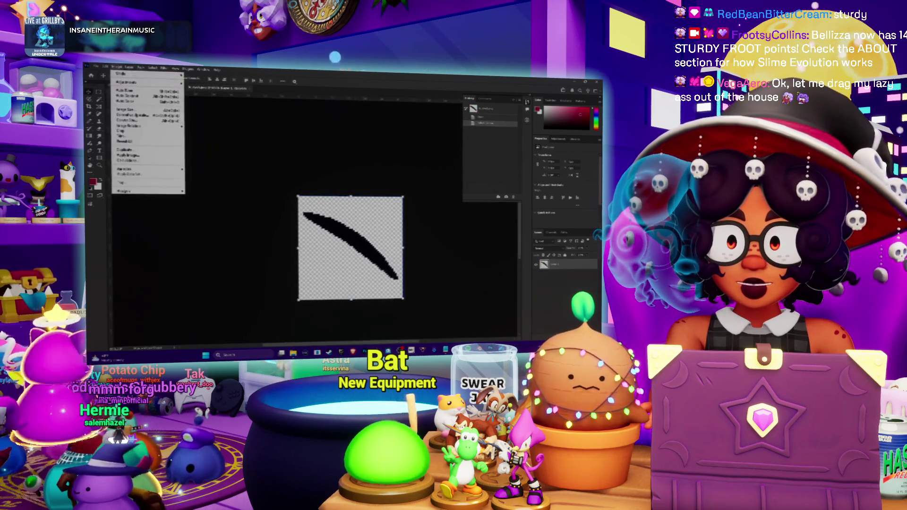
{"action": "key", "text": "Return"}
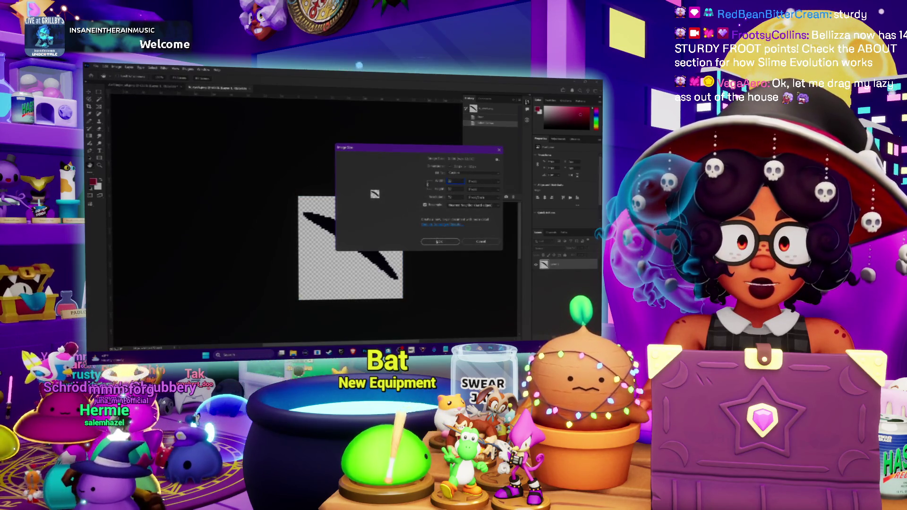
{"action": "left_click", "coordinate": [472, 205]}
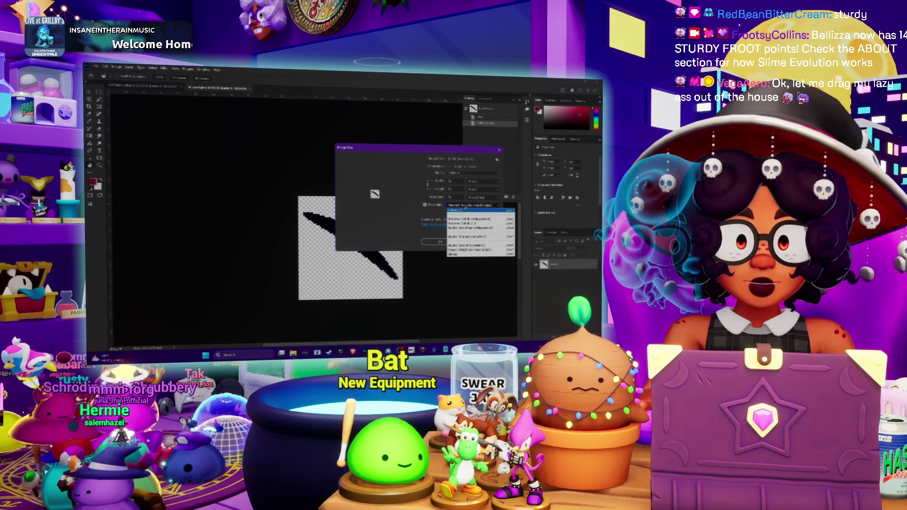
{"action": "left_click", "coordinate": [473, 250]}
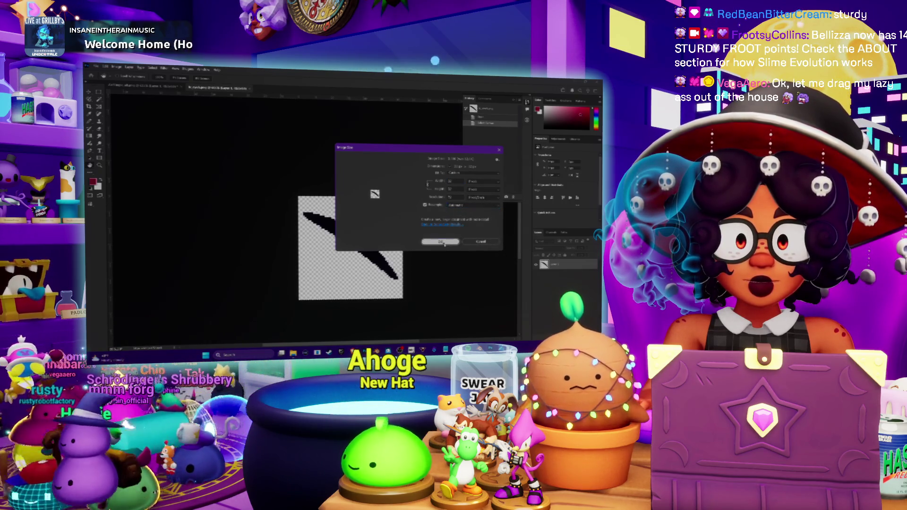
{"action": "left_click", "coordinate": [442, 242]}
{"action": "key", "text": "ctrl+plus"}
{"action": "key", "text": "ctrl+plus"}
{"action": "key", "text": "ctrl+plus"}
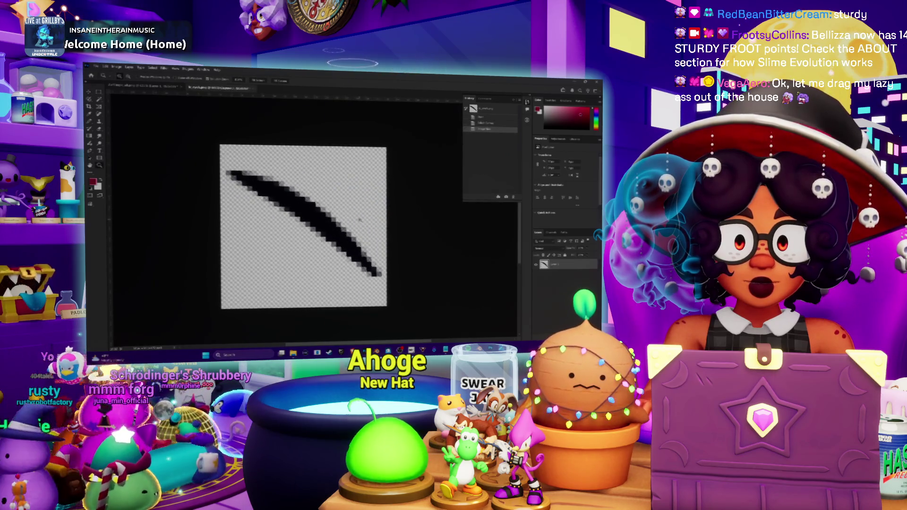
Step: Copy the whole stroke image and paste it as a new layer onto the face-and-clock texture
{"action": "key", "text": "ctrl+a"}
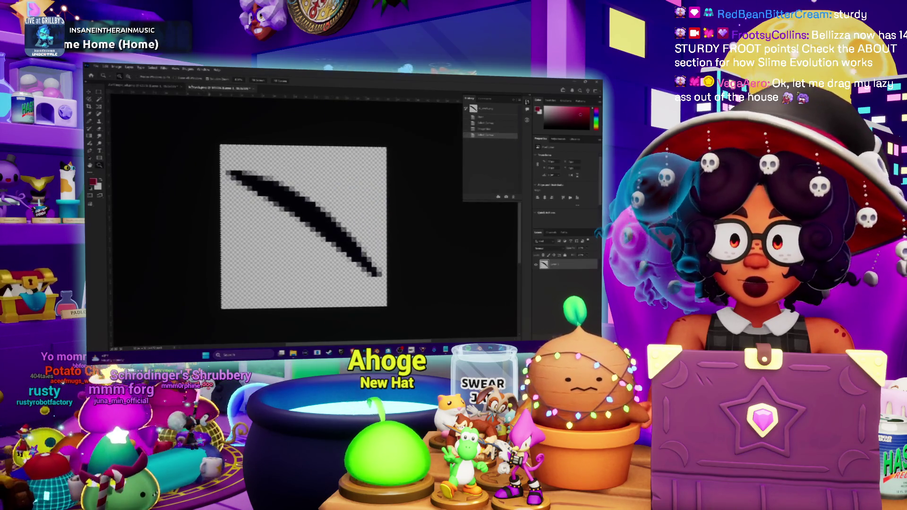
{"action": "key", "text": "ctrl+c"}
{"action": "key", "text": "ctrl+Tab"}
{"action": "key", "text": "ctrl+v"}
Step: Position the pasted black stroke just below the face texture's eyebrow
{"action": "mouse_move", "coordinate": [393, 232]}
{"action": "left_mouse_down"}
{"action": "mouse_move", "coordinate": [344, 179]}
{"action": "mouse_move", "coordinate": [324, 176]}
{"action": "mouse_move", "coordinate": [307, 134]}
{"action": "mouse_move", "coordinate": [315, 212]}
{"action": "left_mouse_up"}
{"action": "scroll", "coordinate": [315, 212], "scroll_direction": "down", "scroll_amount": 2}
{"action": "mouse_move", "coordinate": [314, 166]}
{"action": "left_mouse_down"}
{"action": "mouse_move", "coordinate": [326, 202]}
{"action": "mouse_move", "coordinate": [322, 142]}
{"action": "mouse_move", "coordinate": [351, 157]}
{"action": "mouse_move", "coordinate": [332, 149]}
{"action": "left_mouse_up"}
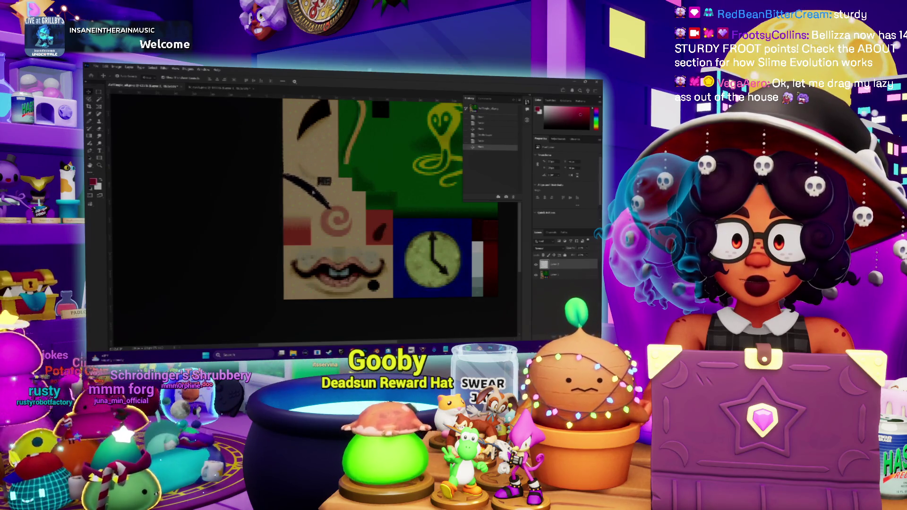
{"action": "scroll", "coordinate": [390, 213], "scroll_direction": "up", "scroll_amount": 2}
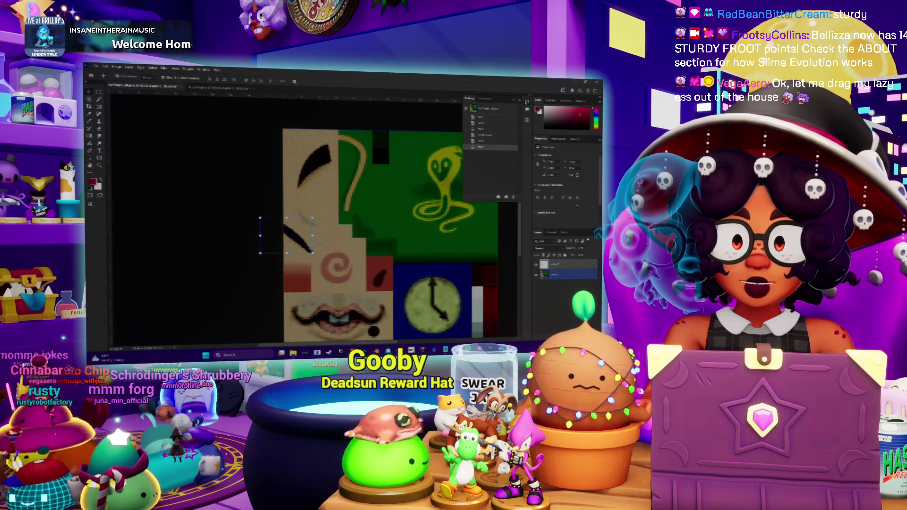
{"action": "left_click_drag", "start_coordinate": [289, 236], "coordinate": [326, 269]}
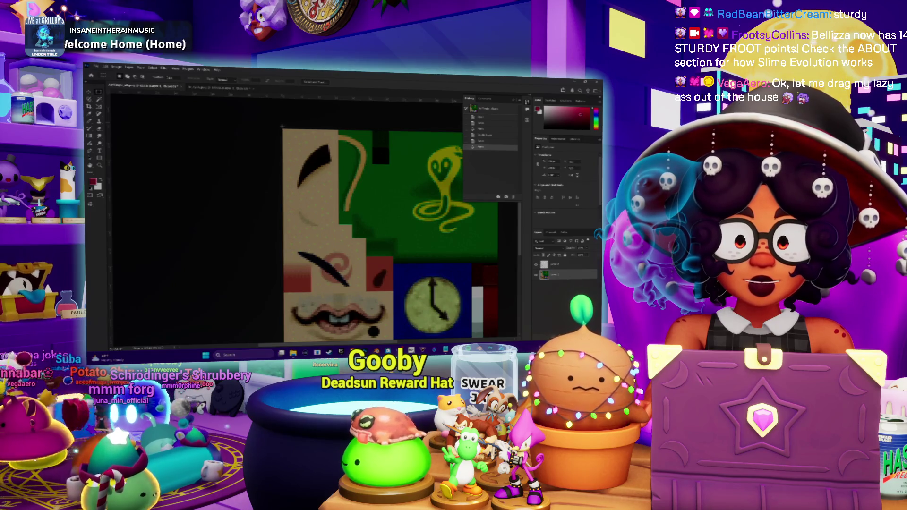
{"action": "left_click_drag", "start_coordinate": [326, 270], "coordinate": [312, 207]}
Step: Flip the stroke vertically, nudge it up slightly, then switch to the browser
{"action": "key", "text": "ctrl+t"}
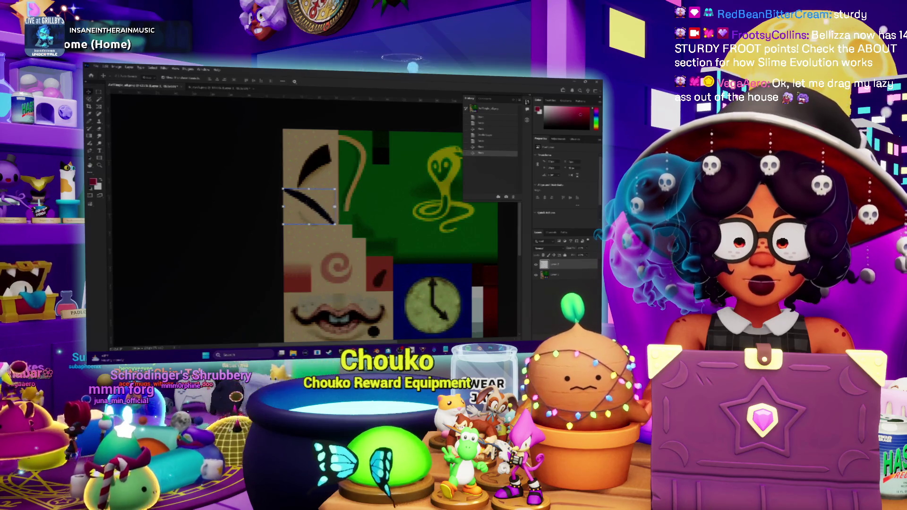
{"action": "right_click", "coordinate": [308, 202]}
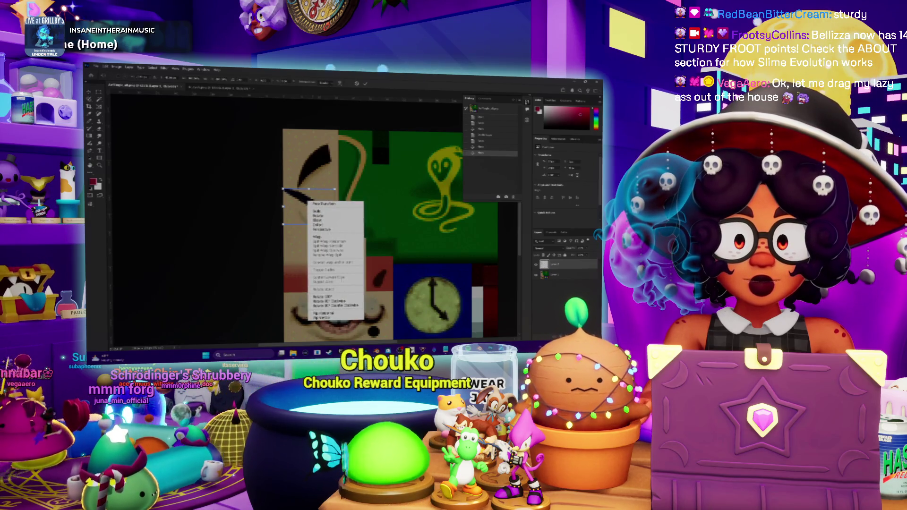
{"action": "left_click", "coordinate": [325, 317]}
{"action": "key", "text": "Return"}
{"action": "key", "text": "shift+Up"}
{"action": "key", "text": "shift+Up"}
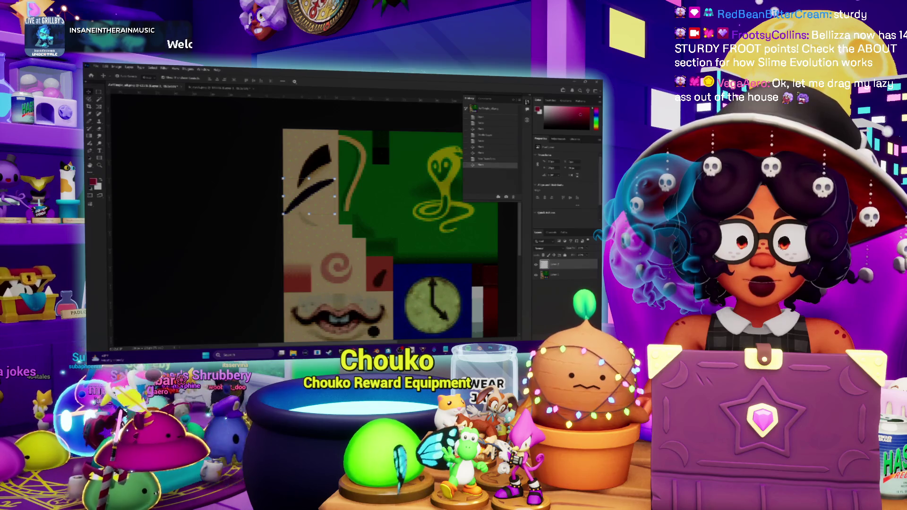
{"action": "key", "text": "alt+Tab"}
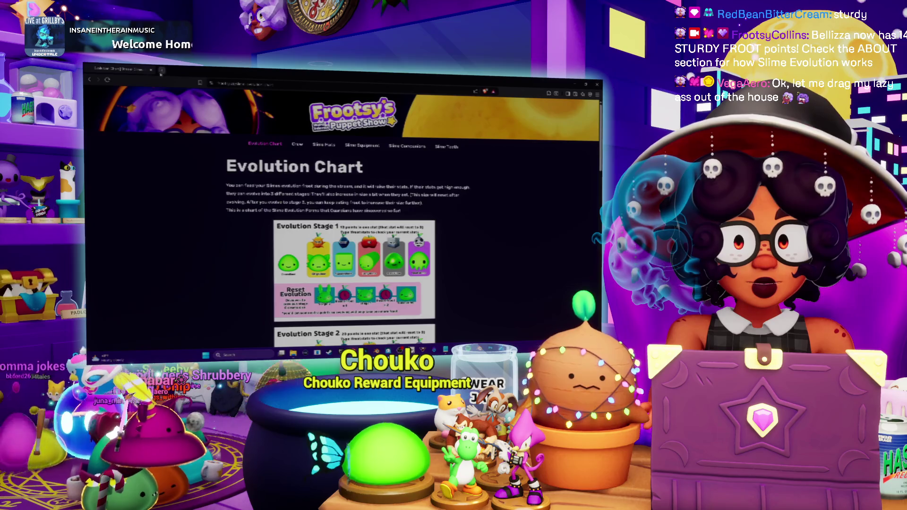
Step: Open The Models Resource in a new tab and search its assets for Tingle
{"action": "left_click", "coordinate": [162, 70]}
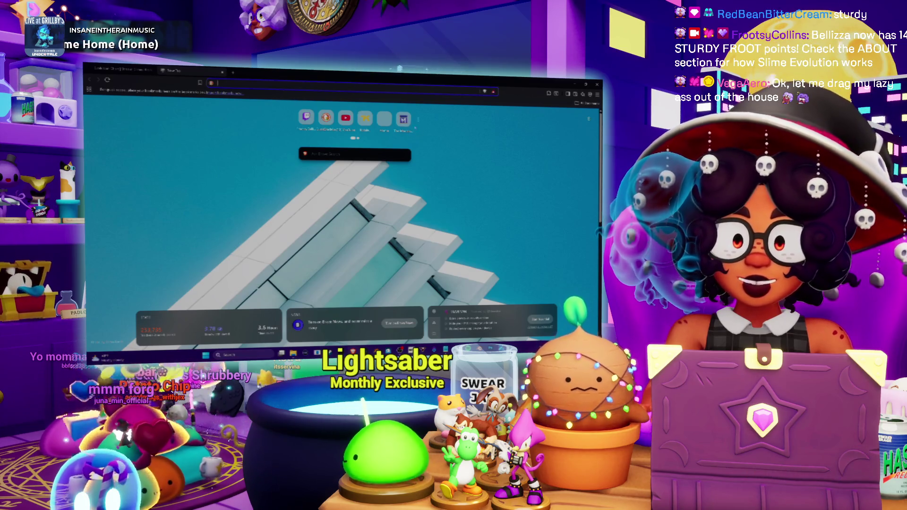
{"action": "left_click", "coordinate": [404, 120]}
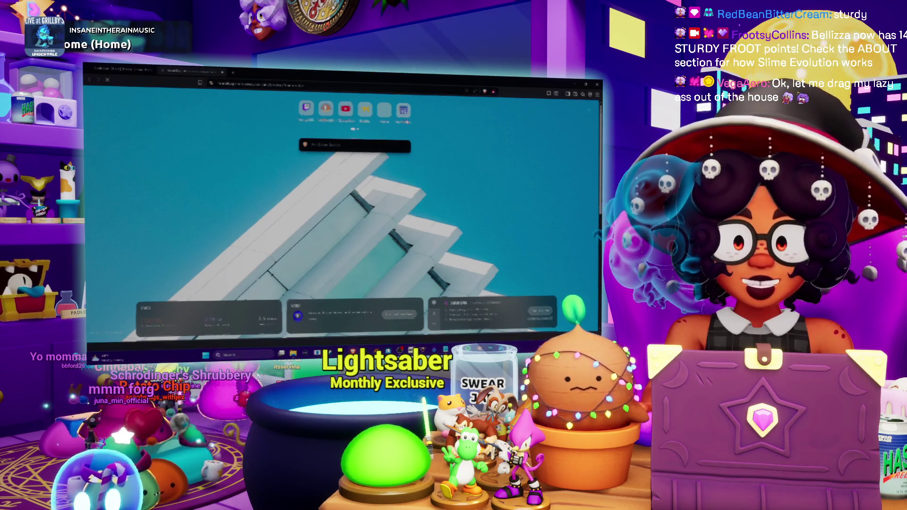
{"action": "scroll", "coordinate": [350, 147], "scroll_direction": "down", "scroll_amount": 6}
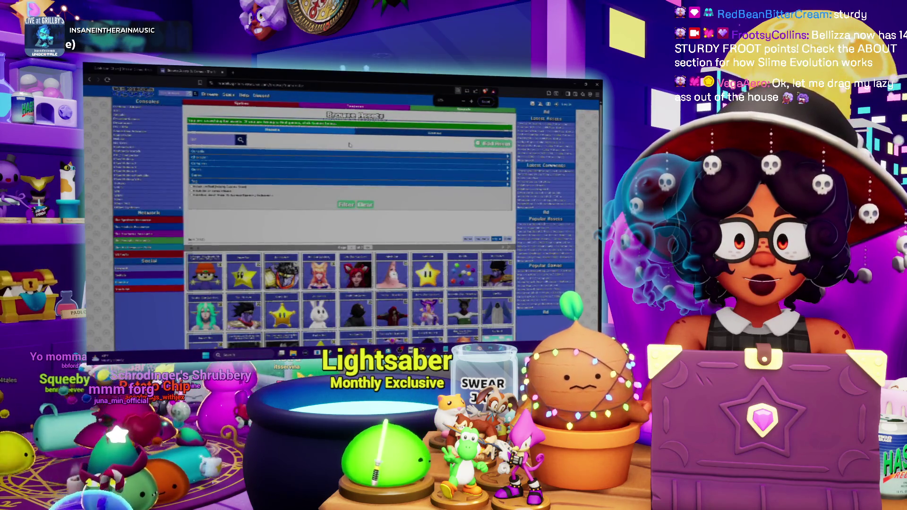
{"action": "scroll", "coordinate": [322, 183], "scroll_direction": "down", "scroll_amount": 5}
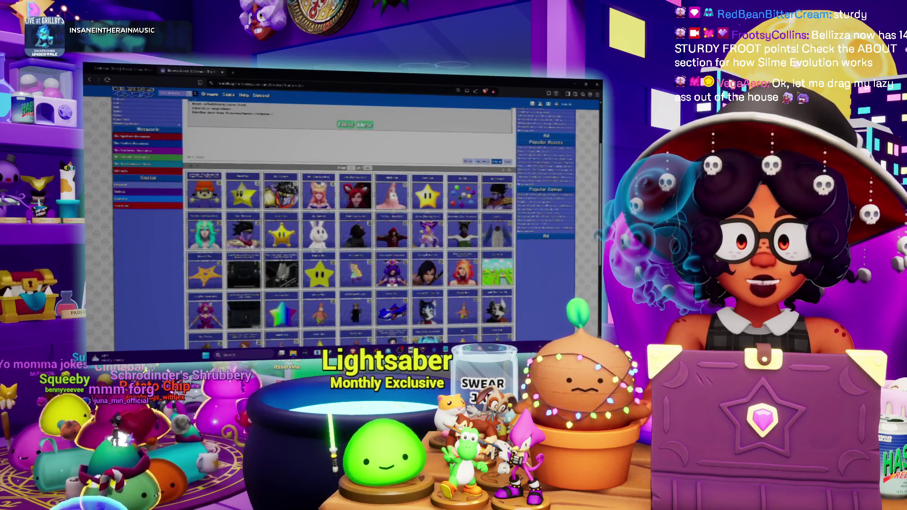
{"action": "scroll", "coordinate": [321, 184], "scroll_direction": "up", "scroll_amount": 5}
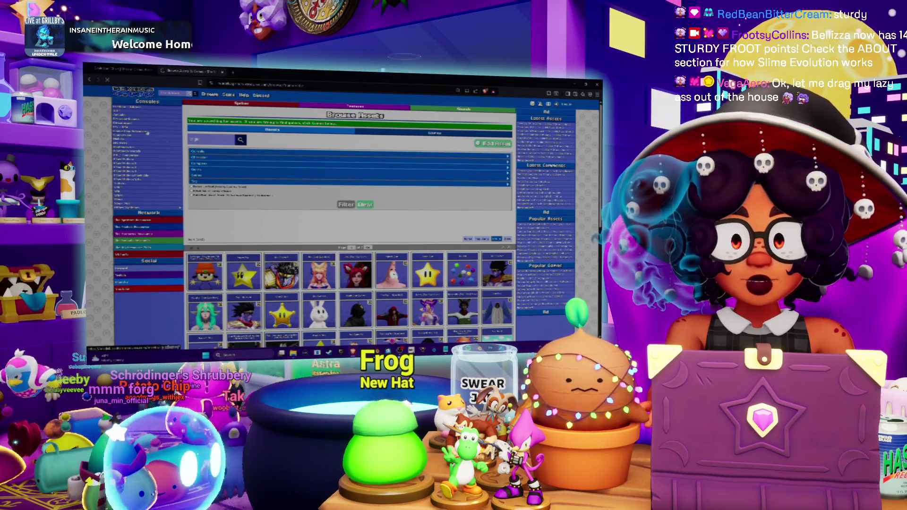
{"action": "left_click", "coordinate": [167, 142]}
Step: Open the four-variant Tingle model entry and its green Tingle 3D view
{"action": "scroll", "coordinate": [350, 213], "scroll_direction": "down", "scroll_amount": 2}
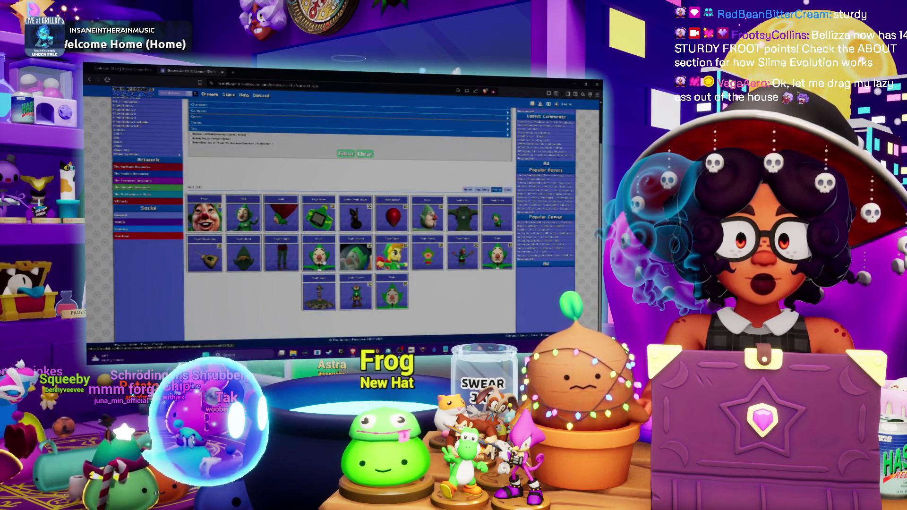
{"action": "left_click", "coordinate": [259, 225]}
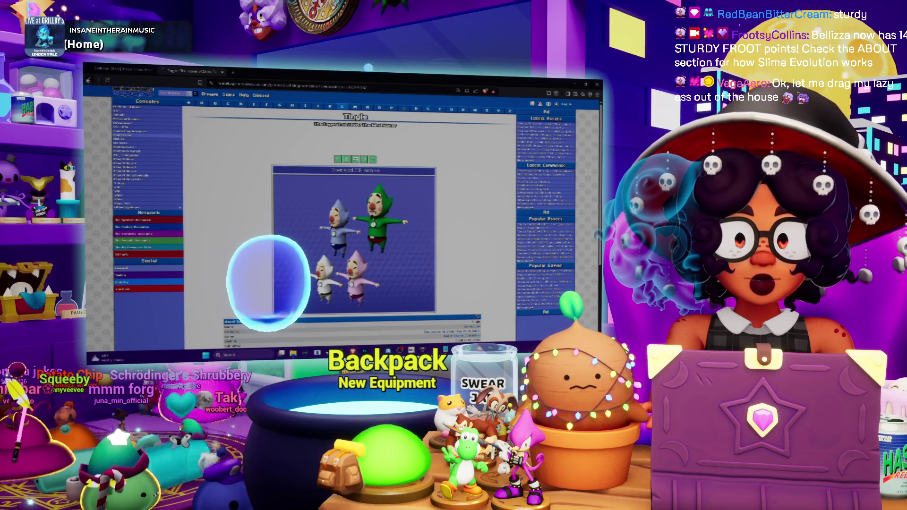
{"action": "left_click", "coordinate": [88, 80]}
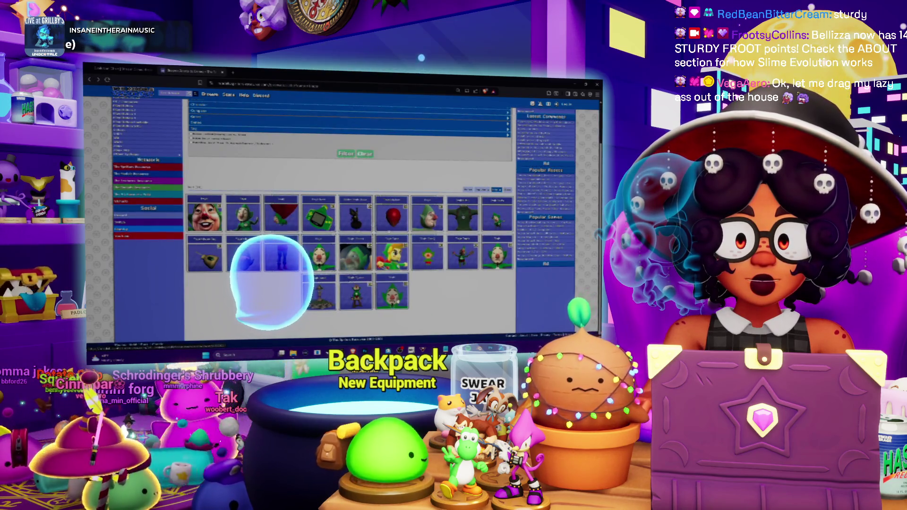
{"action": "left_click", "coordinate": [319, 256]}
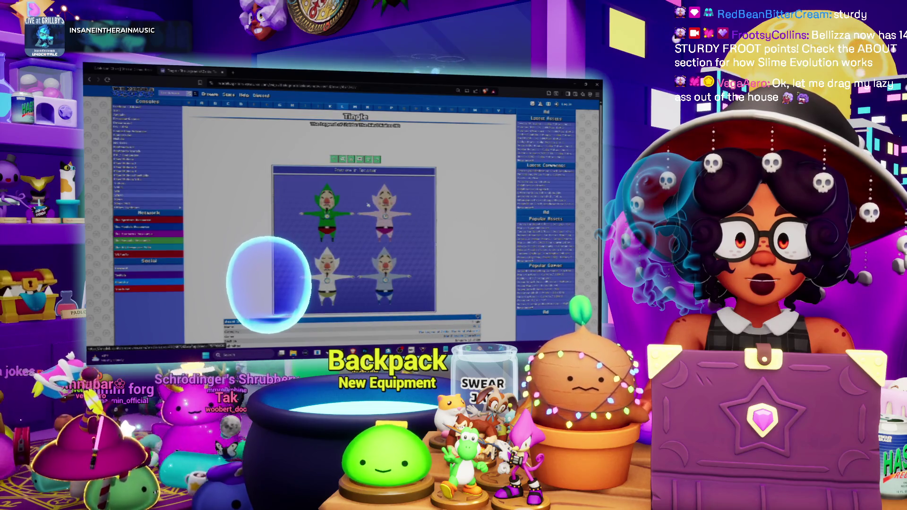
{"action": "left_click", "coordinate": [347, 187]}
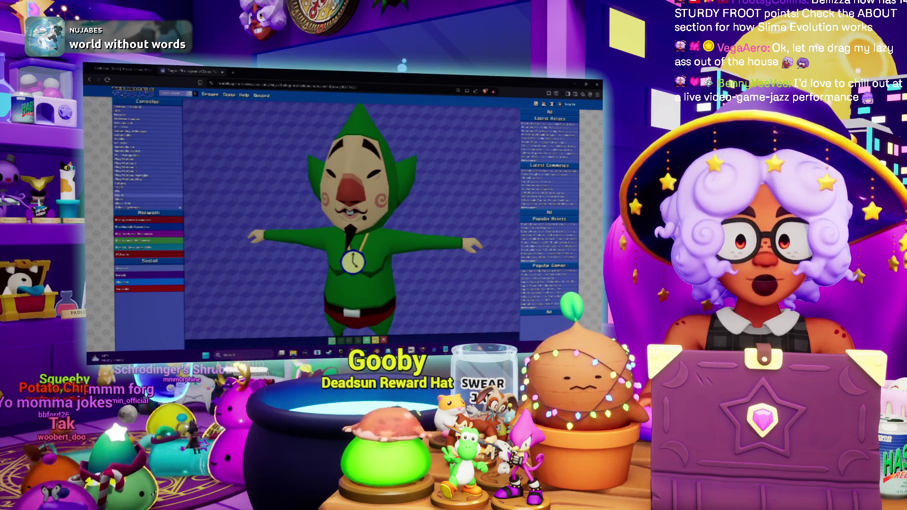
Step: Rotate the green Tingle model to face left, then return to Photoshop
{"action": "mouse_move", "coordinate": [368, 193]}
{"action": "left_mouse_down"}
{"action": "mouse_move", "coordinate": [334, 193]}
{"action": "mouse_move", "coordinate": [367, 194]}
{"action": "left_mouse_up"}
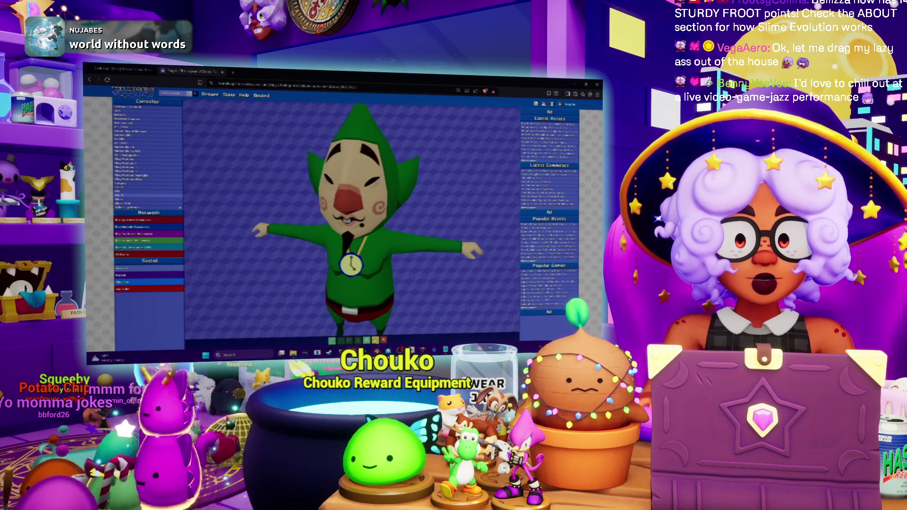
{"action": "key", "text": "alt+Tab"}
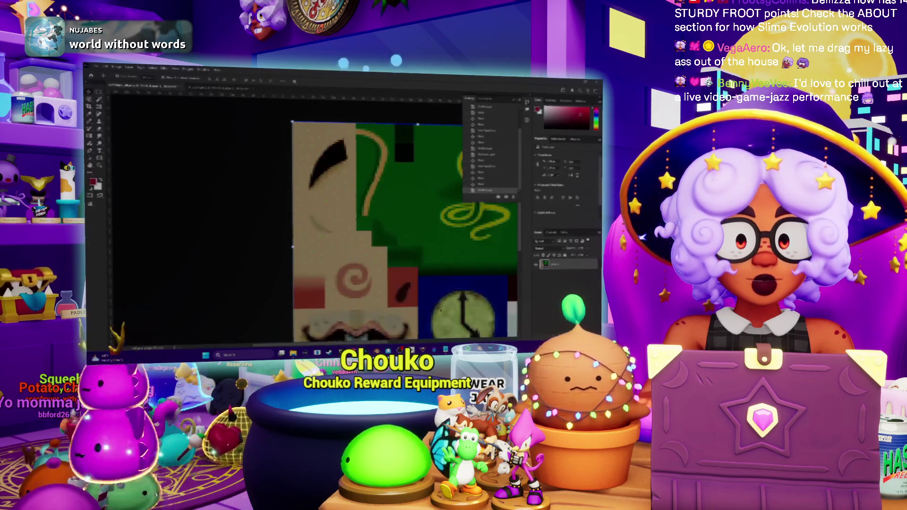
Step: Zoom into Tingle's face texture, then back in Blender orbit around the head
{"action": "scroll", "coordinate": [335, 209], "scroll_direction": "up", "scroll_amount": 3}
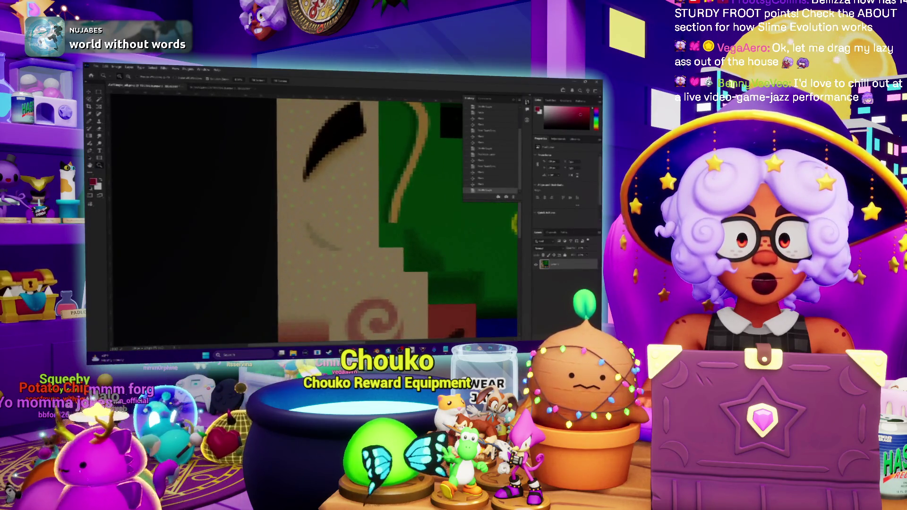
{"action": "key", "text": "alt+Tab"}
{"action": "mouse_move", "coordinate": [113, 198]}
{"action": "left_mouse_down"}
{"action": "mouse_move", "coordinate": [138, 206]}
{"action": "mouse_move", "coordinate": [99, 203]}
{"action": "left_mouse_up"}
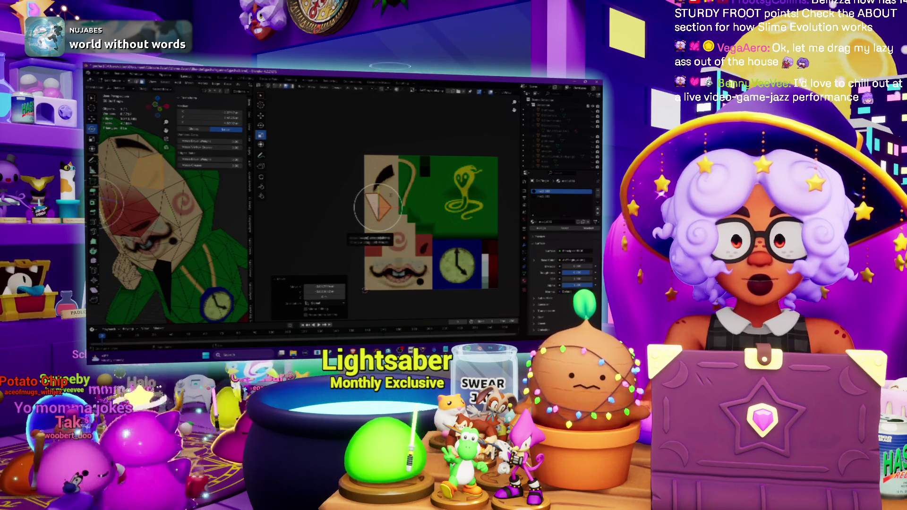
Step: Reshape and shift the face UV triangle on the texture, then leave Edit Mode
{"action": "scroll", "coordinate": [111, 203], "scroll_direction": "down", "scroll_amount": 5}
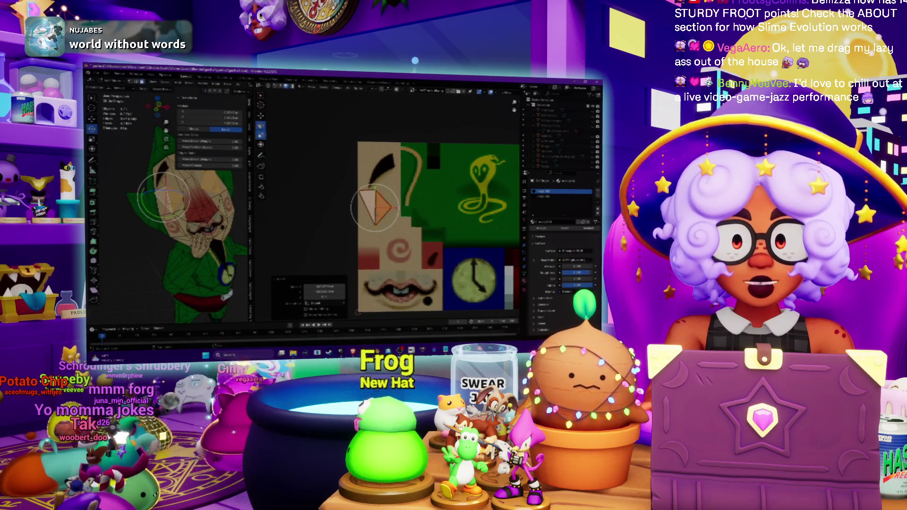
{"action": "scroll", "coordinate": [375, 206], "scroll_direction": "up", "scroll_amount": 2}
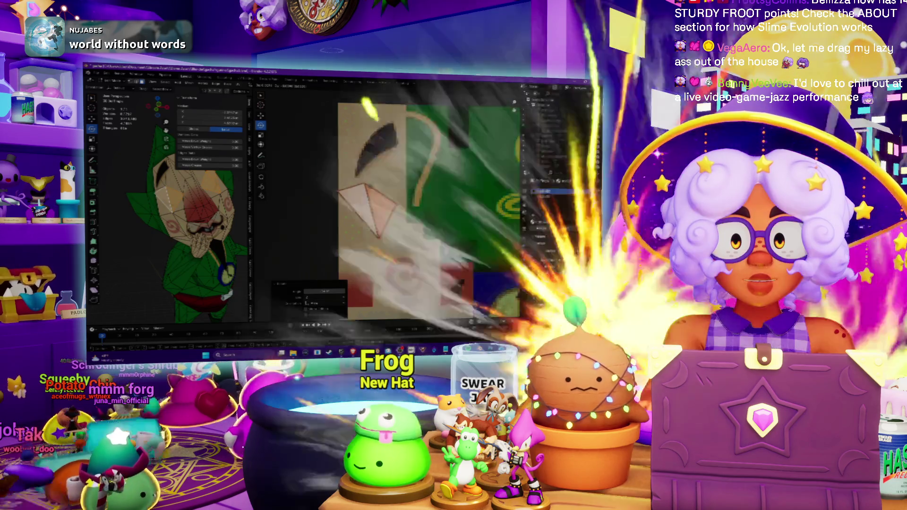
{"action": "scroll", "coordinate": [170, 208], "scroll_direction": "up", "scroll_amount": 5}
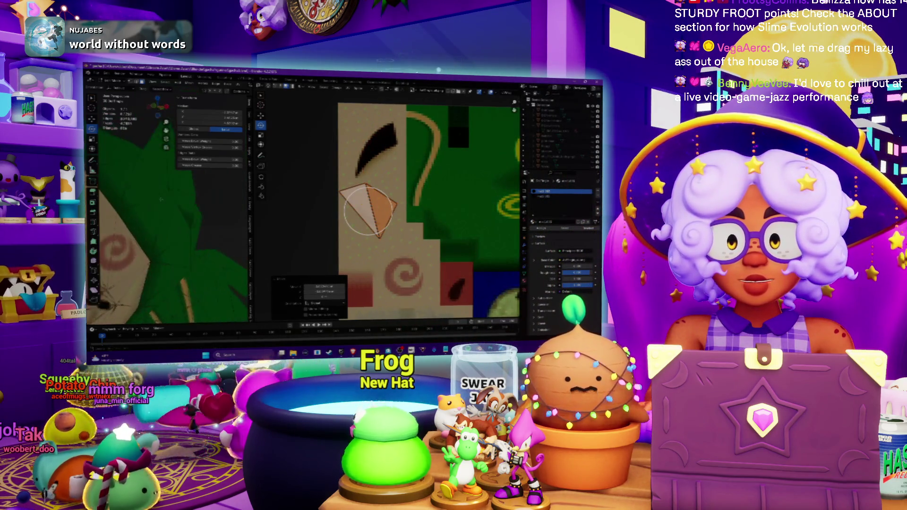
{"action": "scroll", "coordinate": [112, 215], "scroll_direction": "down", "scroll_amount": 4}
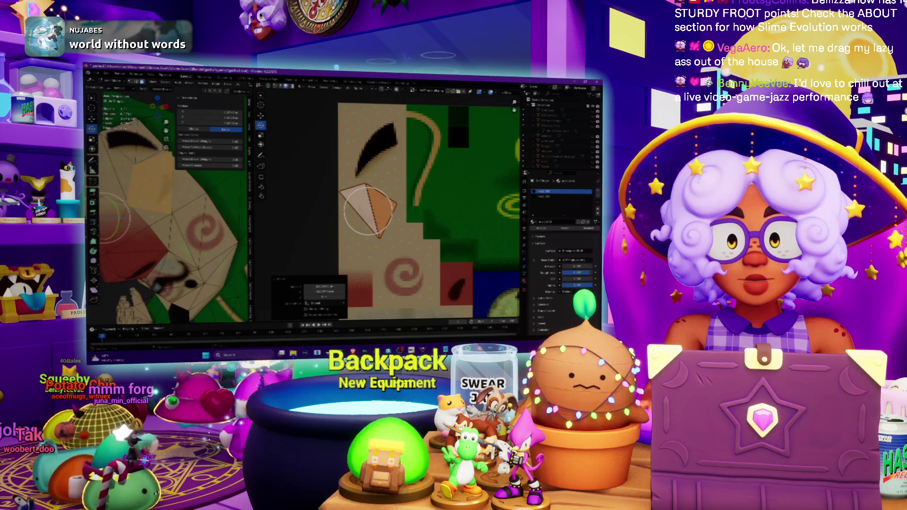
{"action": "left_click_drag", "start_coordinate": [367, 211], "coordinate": [373, 201]}
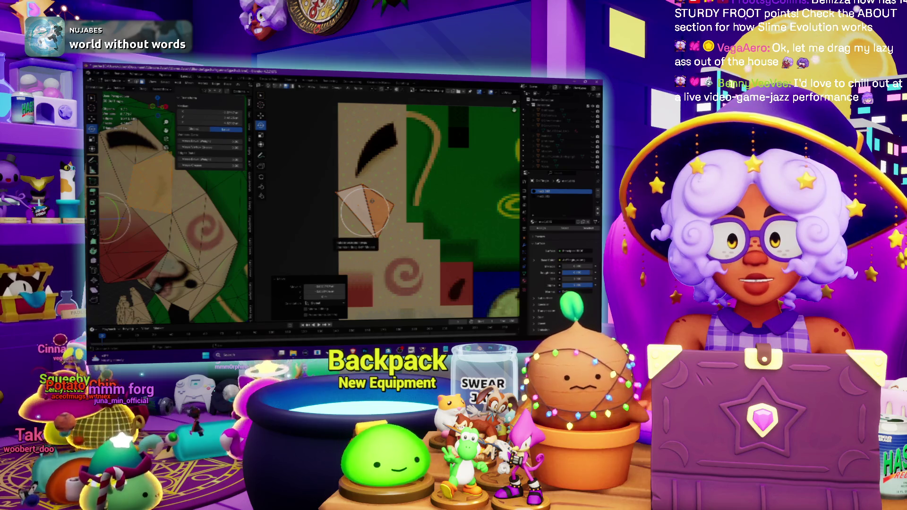
{"action": "key", "text": "Tab"}
Step: Check the reference Tingle model, then widen Blender's 3D viewport
{"action": "scroll", "coordinate": [222, 204], "scroll_direction": "down", "scroll_amount": 5}
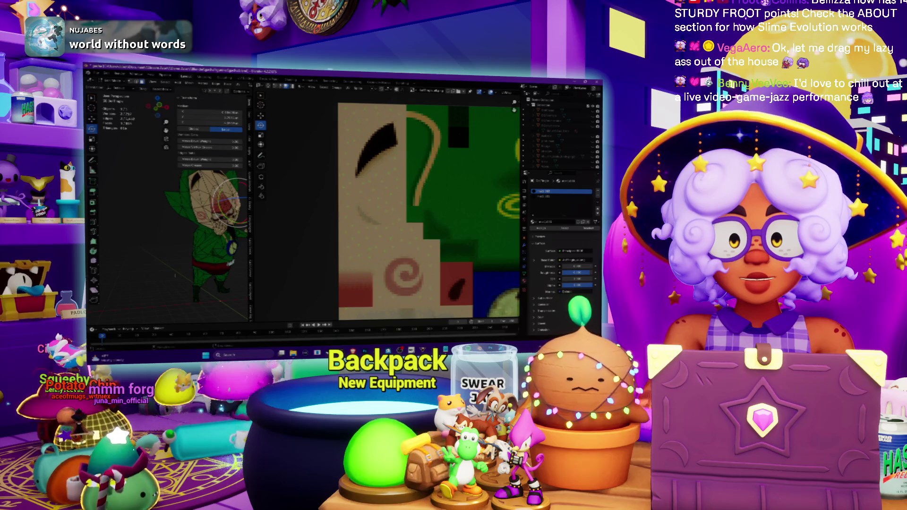
{"action": "key", "text": "super"}
{"action": "key", "text": "alt+Tab"}
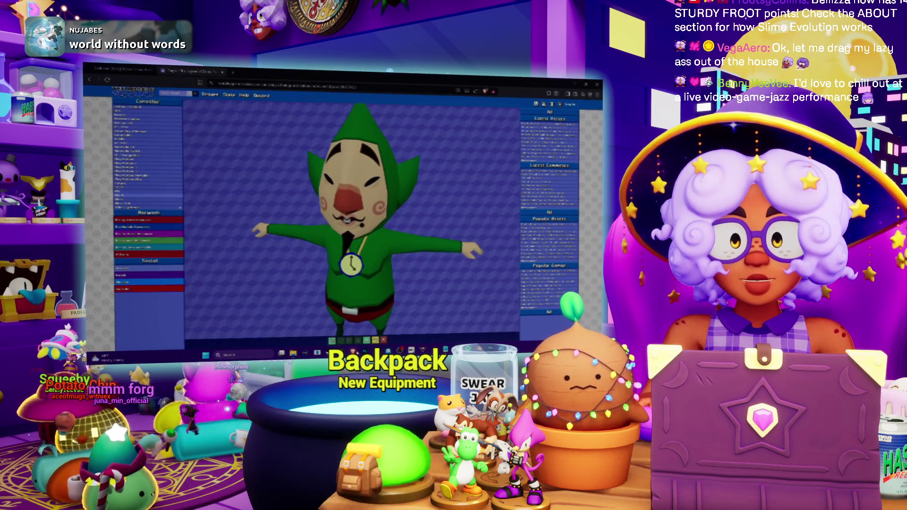
{"action": "key", "text": "alt+Tab"}
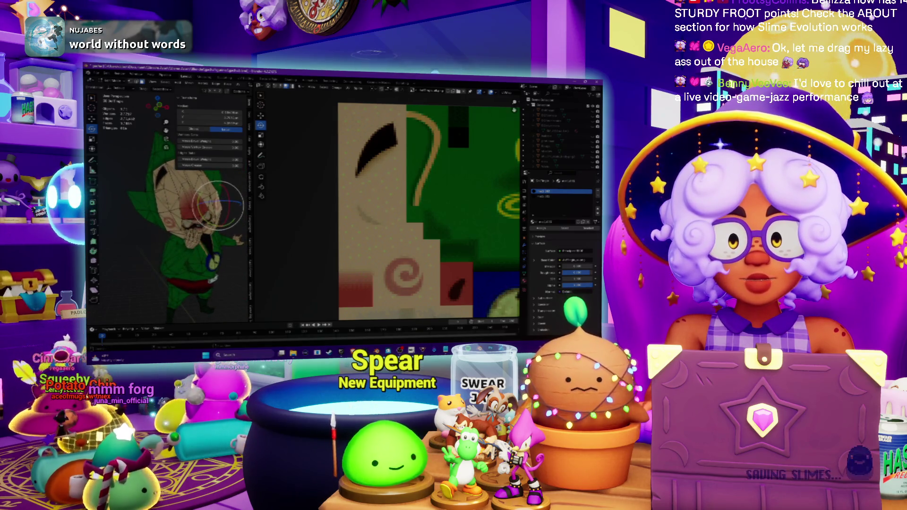
{"action": "left_click_drag", "start_coordinate": [252, 208], "coordinate": [449, 208]}
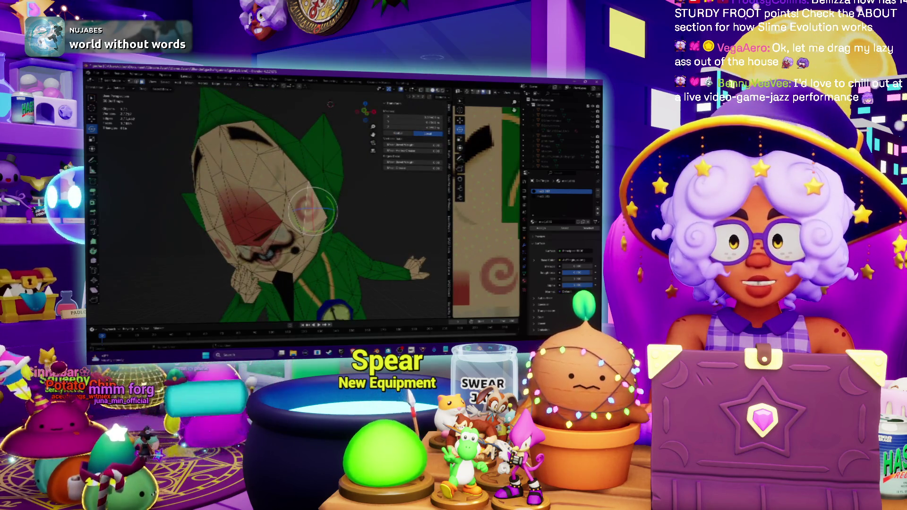
Step: Switch to Texture Paint mode with a black brush, testing and undoing one stroke
{"action": "left_click", "coordinate": [111, 81]}
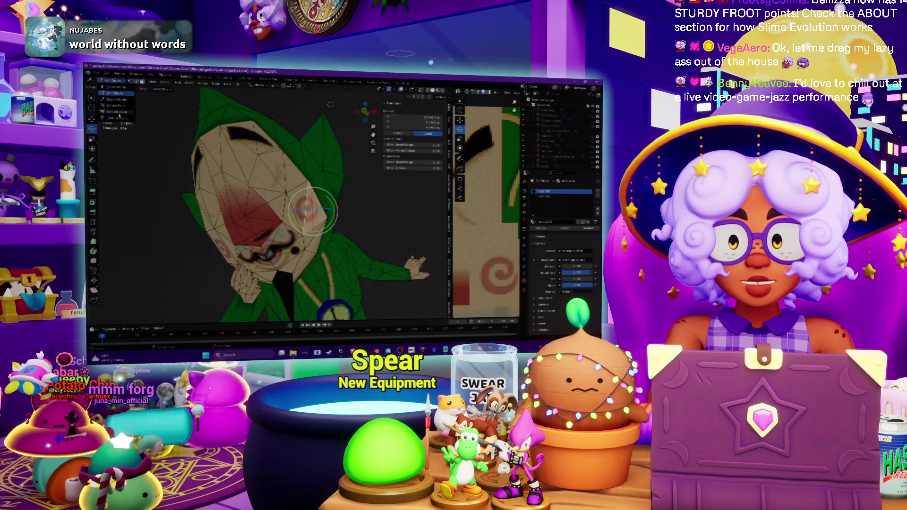
{"action": "left_click", "coordinate": [120, 118]}
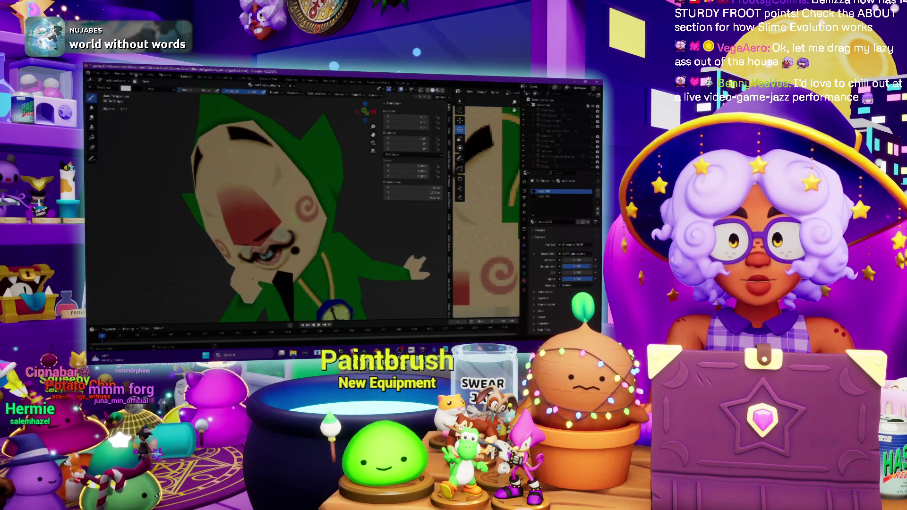
{"action": "left_click", "coordinate": [126, 89]}
{"action": "left_click", "coordinate": [179, 137]}
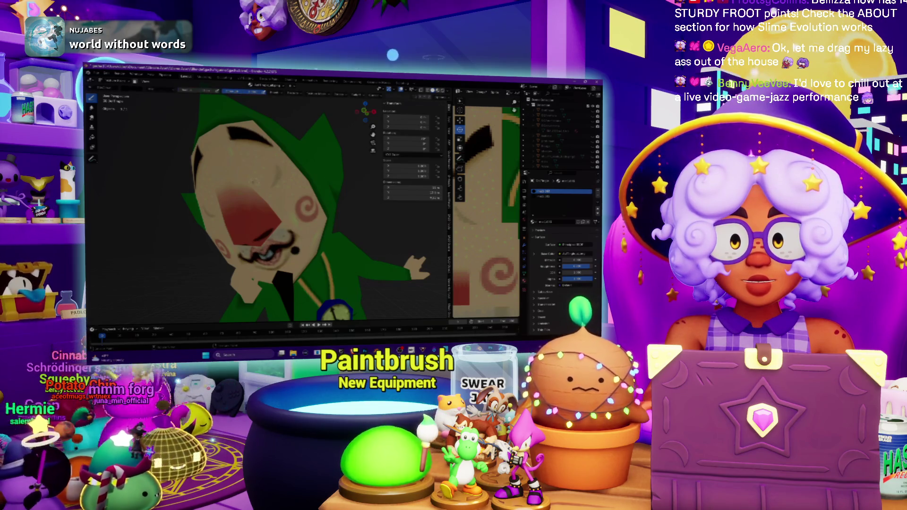
{"action": "left_click_drag", "start_coordinate": [460, 203], "coordinate": [478, 211]}
{"action": "key", "text": "ctrl+z"}
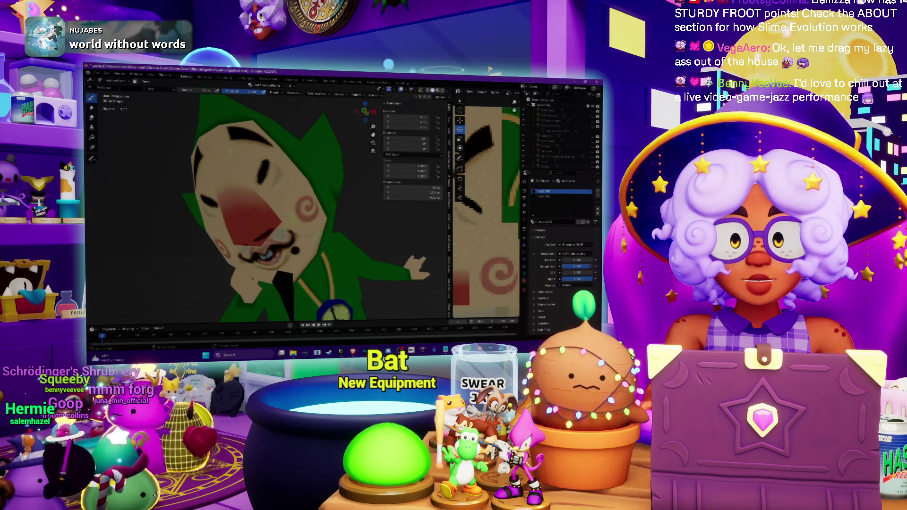
{"action": "scroll", "coordinate": [314, 200], "scroll_direction": "down", "scroll_amount": 5}
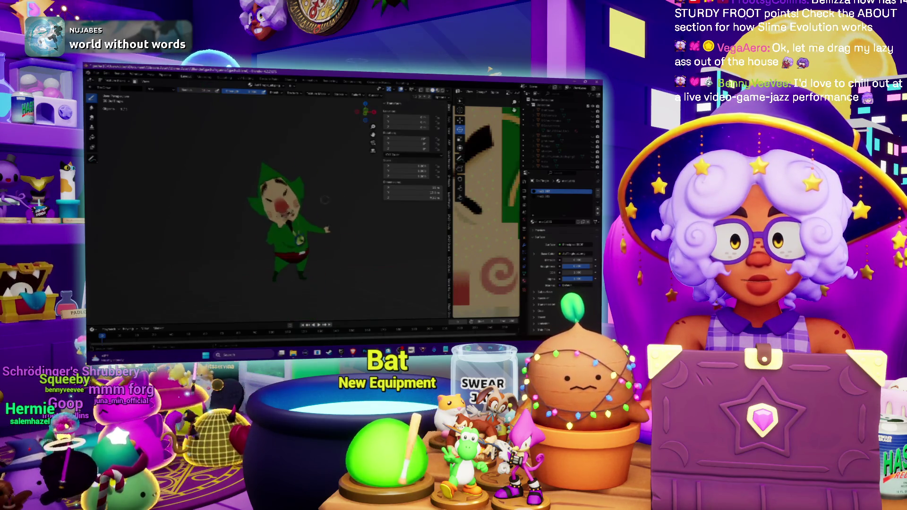
{"action": "scroll", "coordinate": [313, 200], "scroll_direction": "up", "scroll_amount": 5}
{"action": "scroll", "coordinate": [313, 200], "scroll_direction": "up", "scroll_amount": 5}
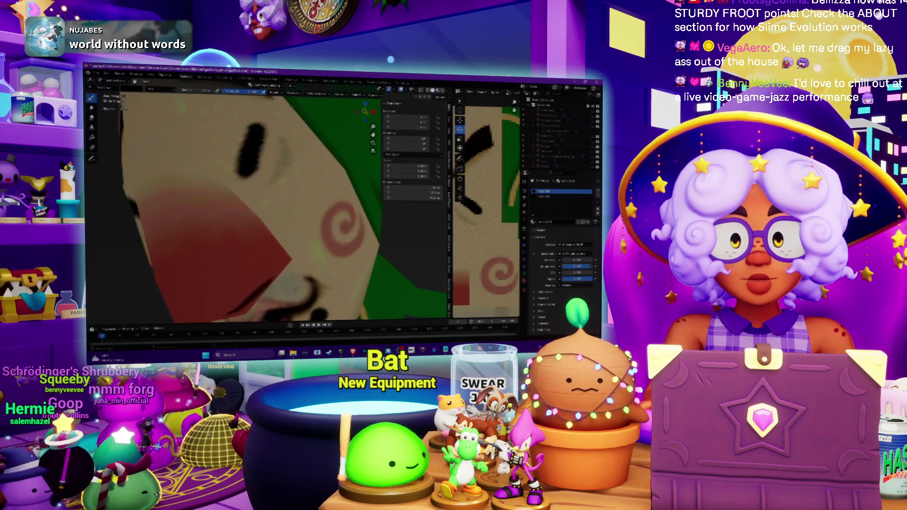
{"action": "left_click_drag", "start_coordinate": [249, 167], "coordinate": [268, 138]}
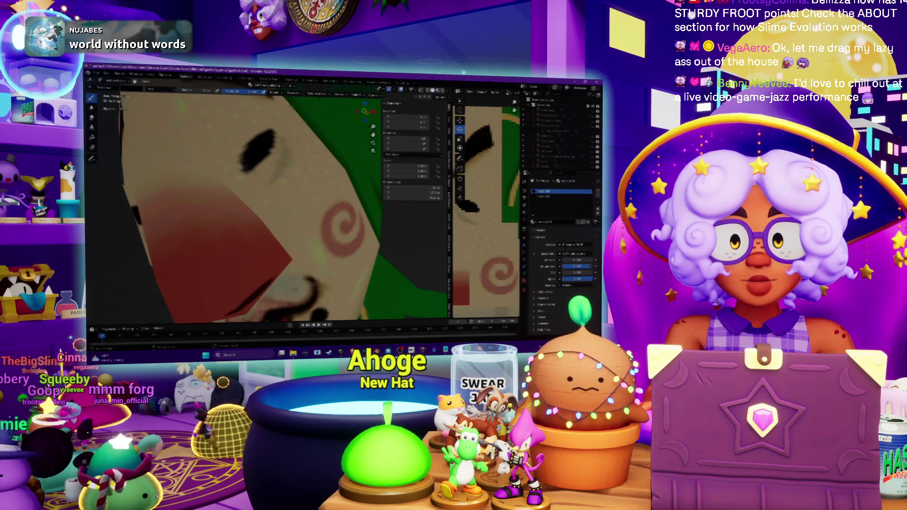
{"action": "scroll", "coordinate": [267, 203], "scroll_direction": "down", "scroll_amount": 8}
{"action": "scroll", "coordinate": [284, 203], "scroll_direction": "up", "scroll_amount": 8}
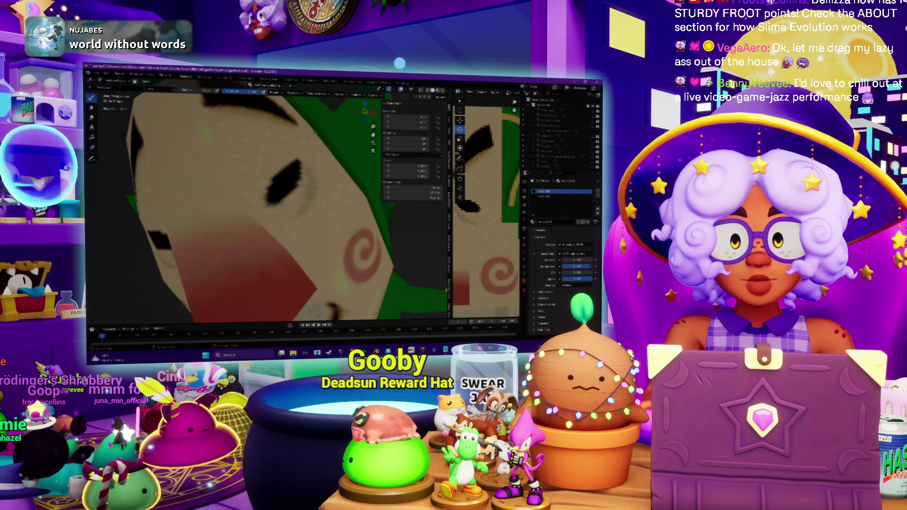
{"action": "scroll", "coordinate": [312, 184], "scroll_direction": "down", "scroll_amount": 6}
{"action": "scroll", "coordinate": [312, 184], "scroll_direction": "down", "scroll_amount": 5}
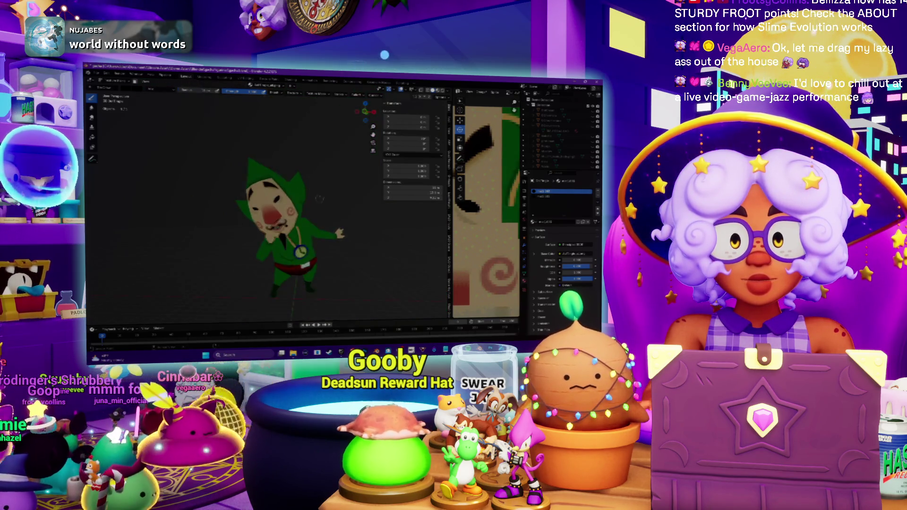
{"action": "scroll", "coordinate": [312, 184], "scroll_direction": "up", "scroll_amount": 8}
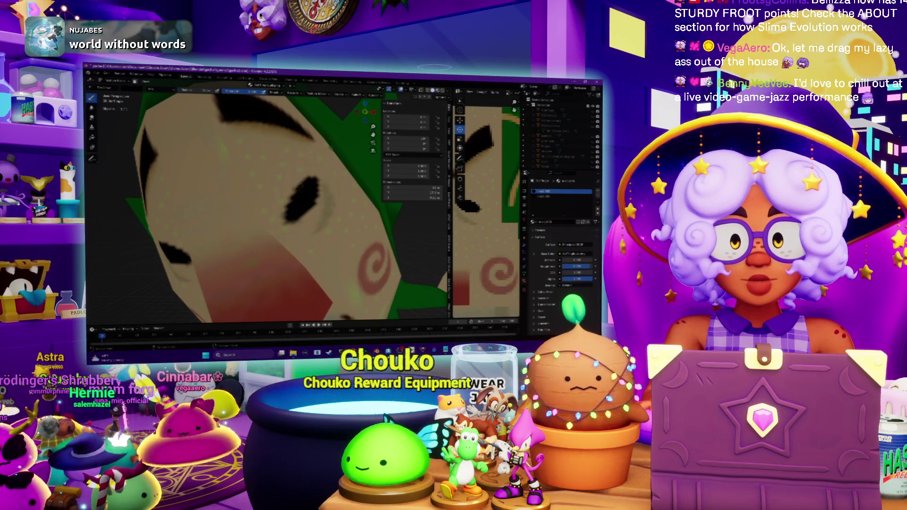
{"action": "scroll", "coordinate": [284, 208], "scroll_direction": "down", "scroll_amount": 8}
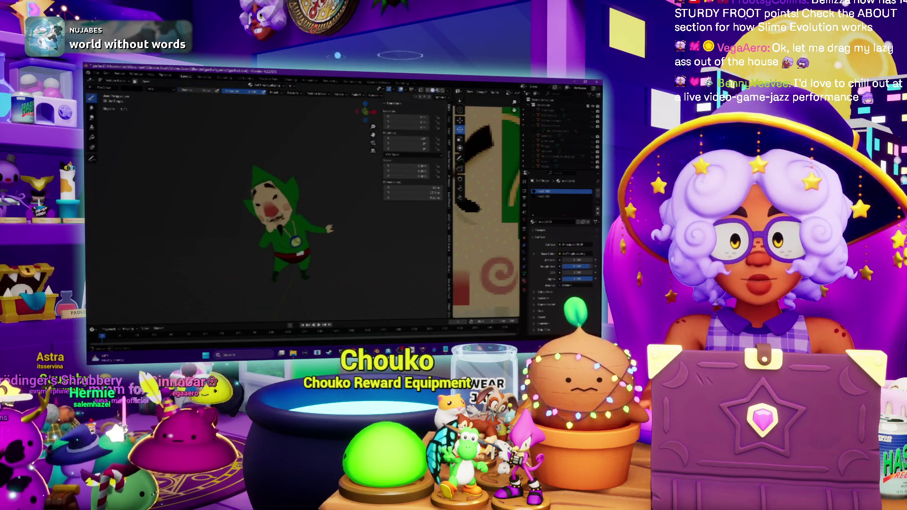
{"action": "scroll", "coordinate": [284, 208], "scroll_direction": "up", "scroll_amount": 8}
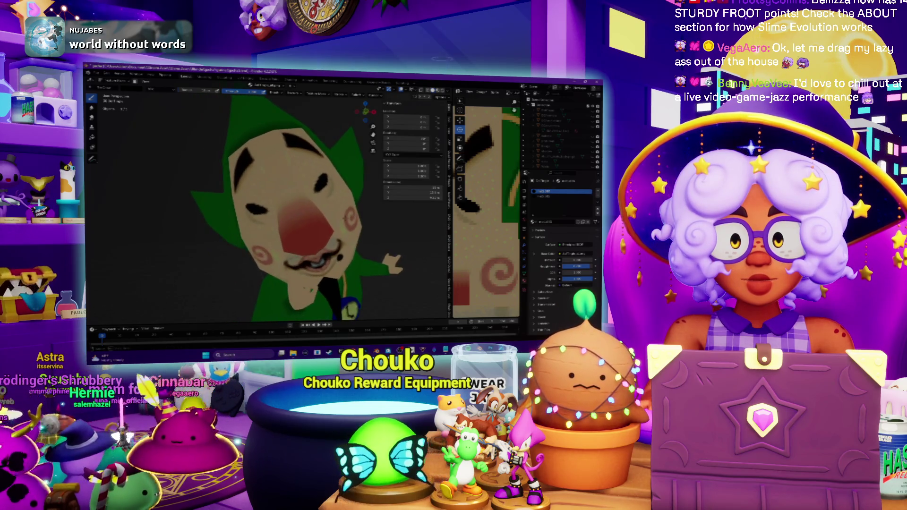
{"action": "scroll", "coordinate": [283, 208], "scroll_direction": "down", "scroll_amount": 8}
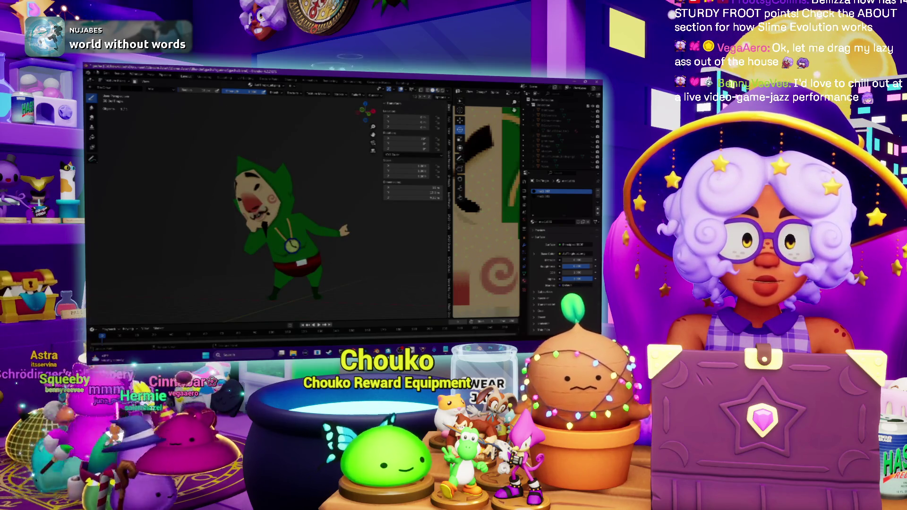
{"action": "left_click", "coordinate": [109, 81]}
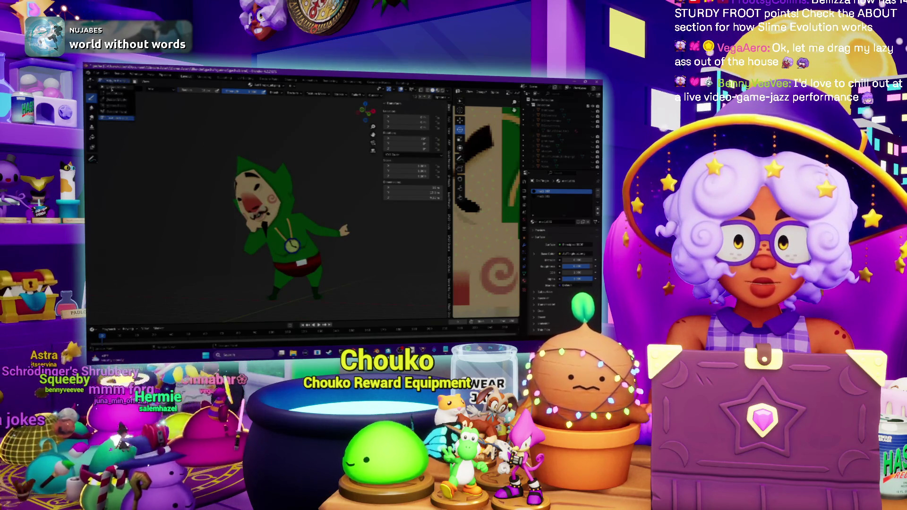
Step: Return to Object Mode, select the character and resize it
{"action": "left_click", "coordinate": [113, 89]}
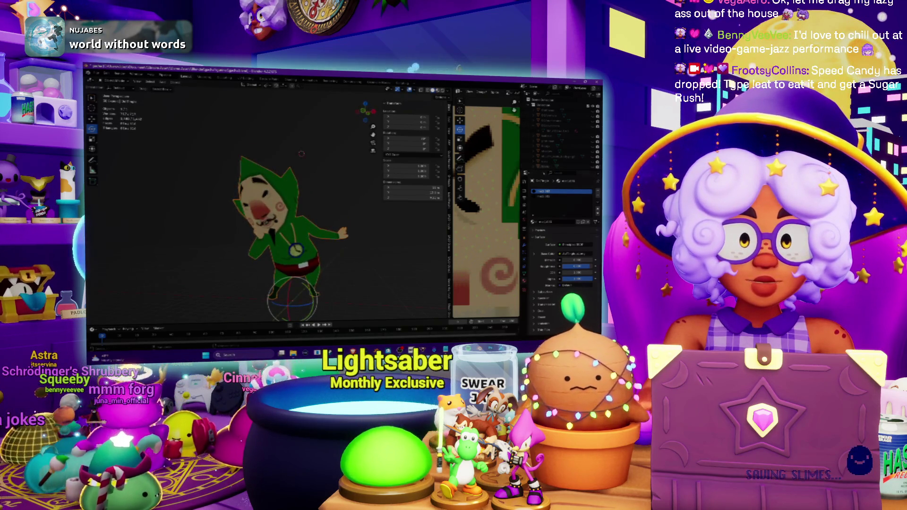
{"action": "left_click", "coordinate": [552, 196]}
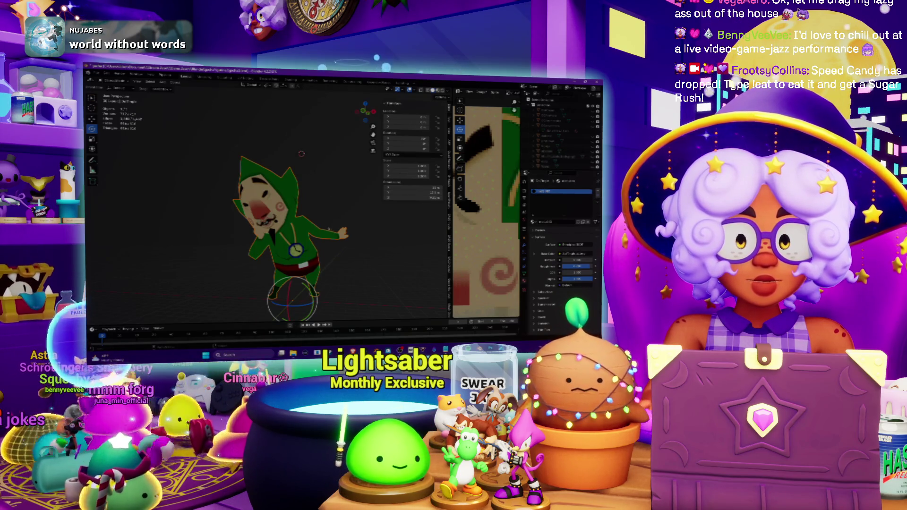
{"action": "scroll", "coordinate": [332, 229], "scroll_direction": "down", "scroll_amount": 4}
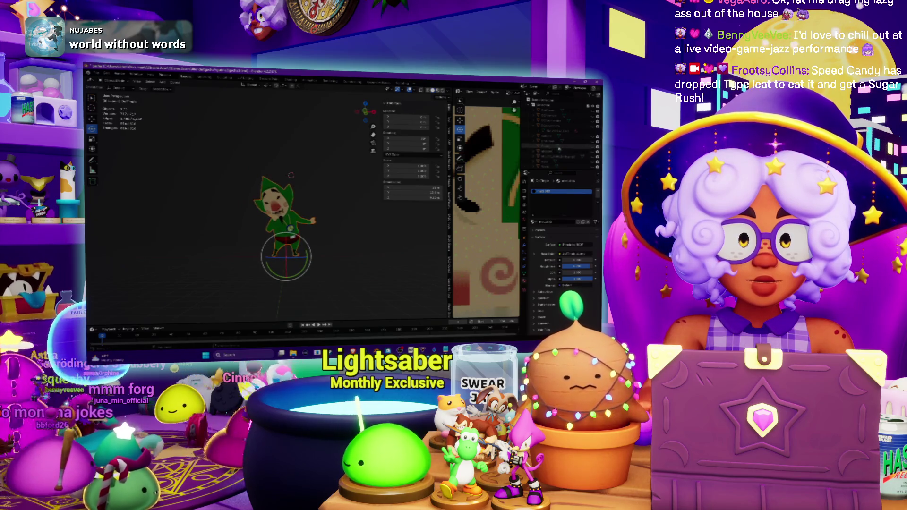
{"action": "left_click", "coordinate": [592, 138]}
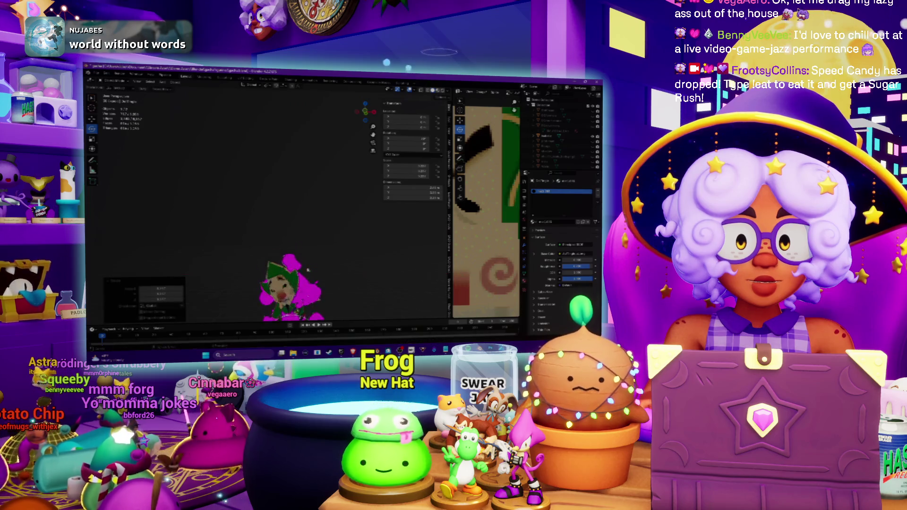
{"action": "scroll", "coordinate": [286, 203], "scroll_direction": "up", "scroll_amount": 5}
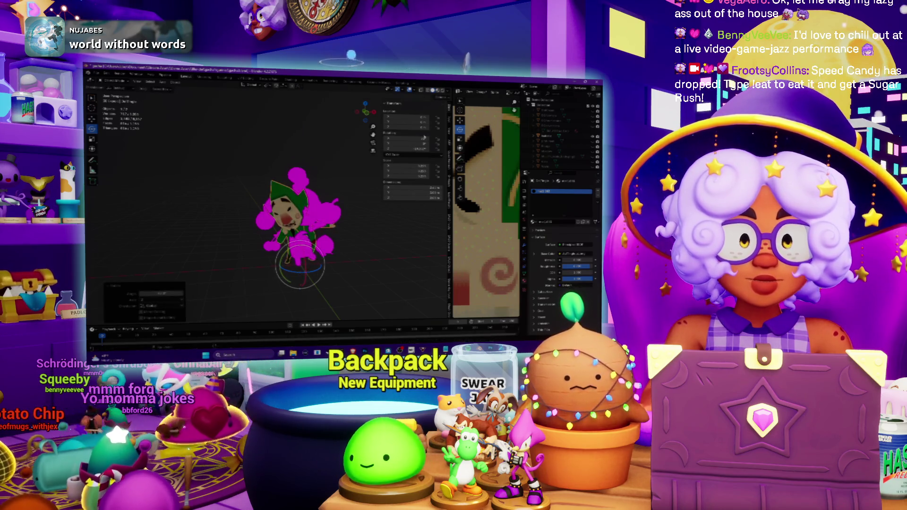
Step: Apply all transforms to the character and orbit to check it
{"action": "left_click", "coordinate": [173, 83]}
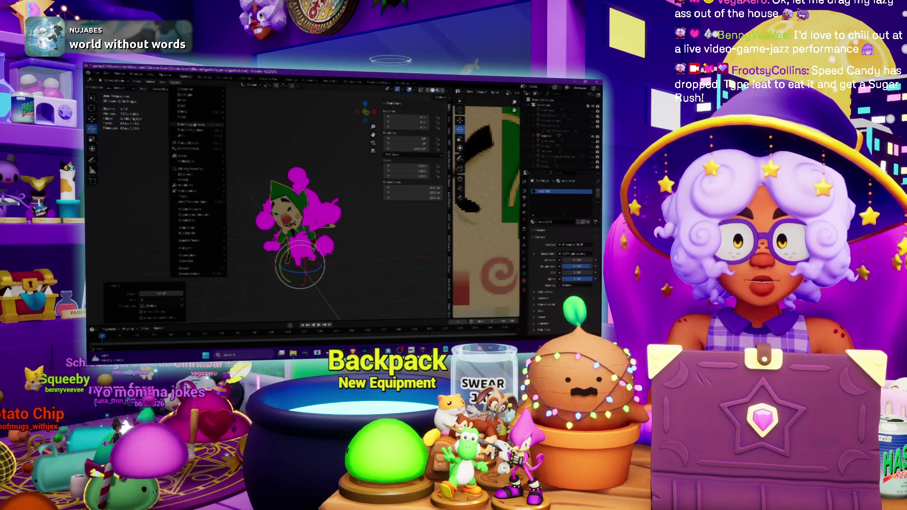
{"action": "mouse_move", "coordinate": [222, 113]}
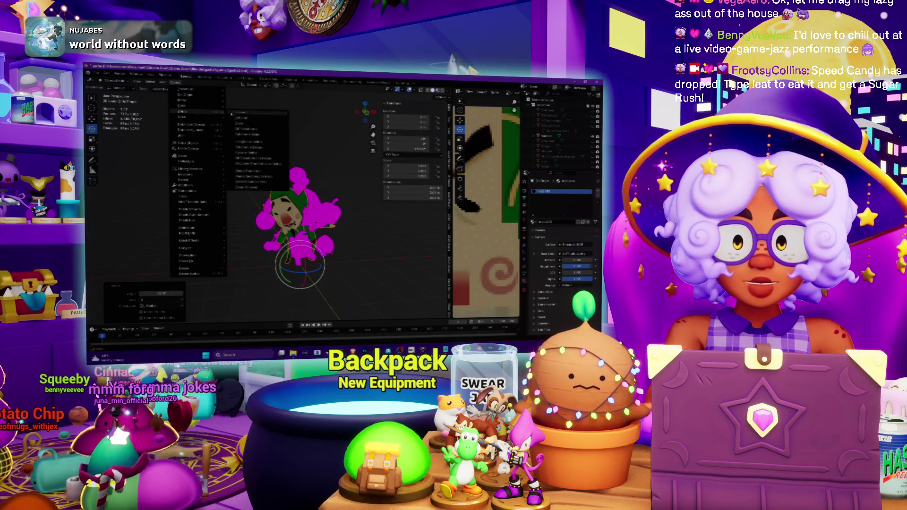
{"action": "left_click", "coordinate": [258, 132]}
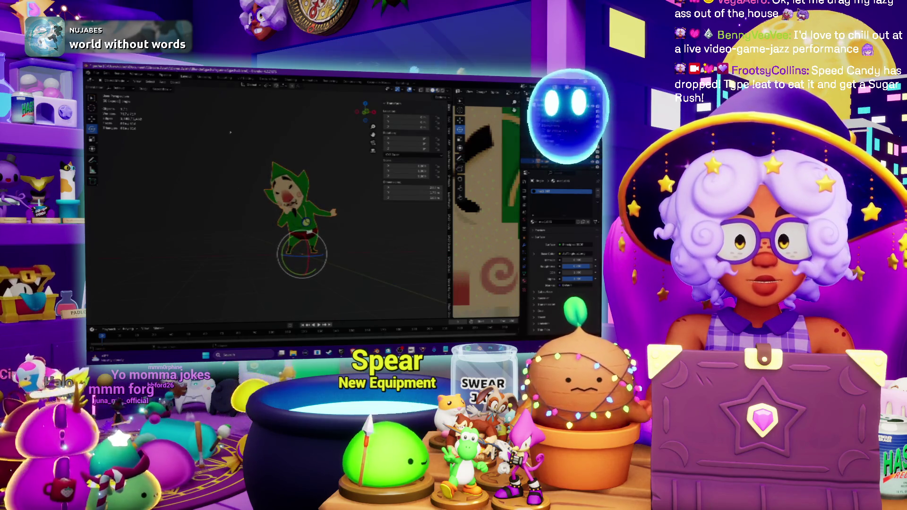
{"action": "mouse_move", "coordinate": [284, 199]}
{"action": "left_mouse_down"}
{"action": "mouse_move", "coordinate": [250, 174]}
{"action": "mouse_move", "coordinate": [213, 177]}
{"action": "left_mouse_up"}
{"action": "left_click", "coordinate": [97, 74]}
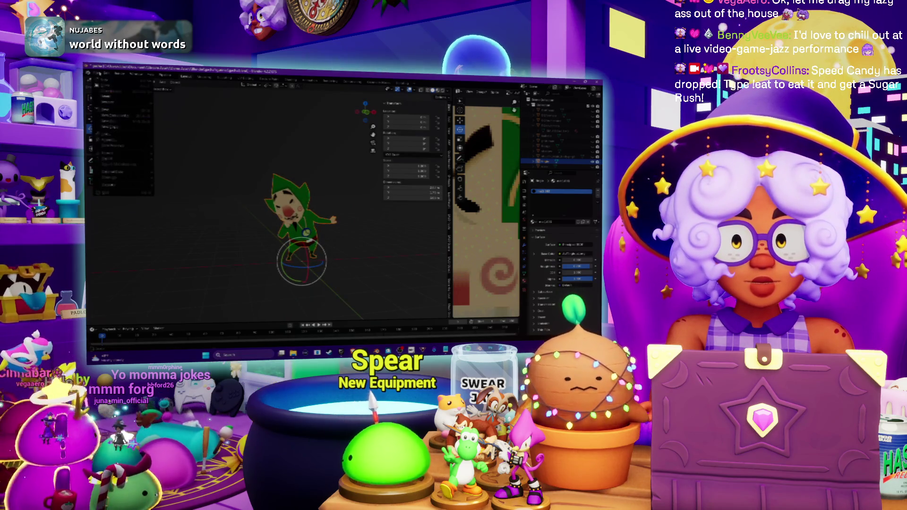
Step: Export the model as an FBX file into the Tingle folder
{"action": "mouse_move", "coordinate": [113, 160]}
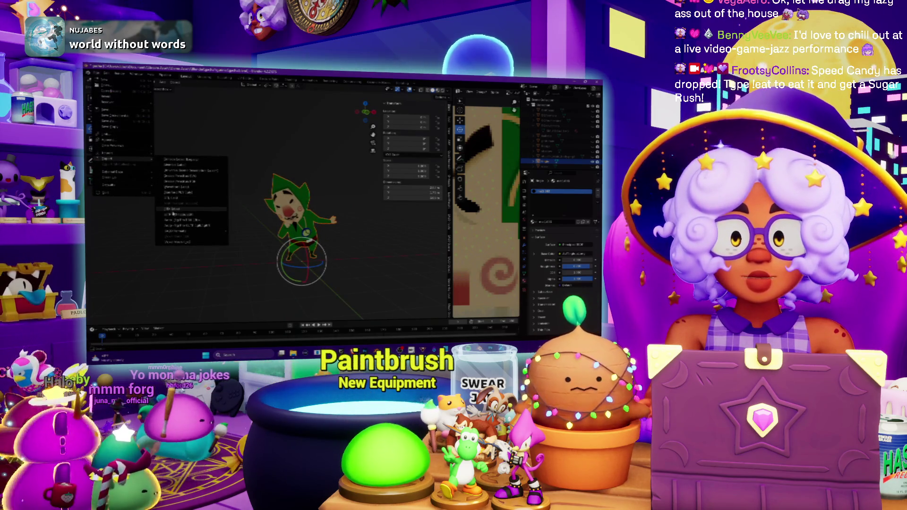
{"action": "left_click", "coordinate": [189, 214]}
{"action": "scroll", "coordinate": [546, 231], "scroll_direction": "down", "scroll_amount": 3}
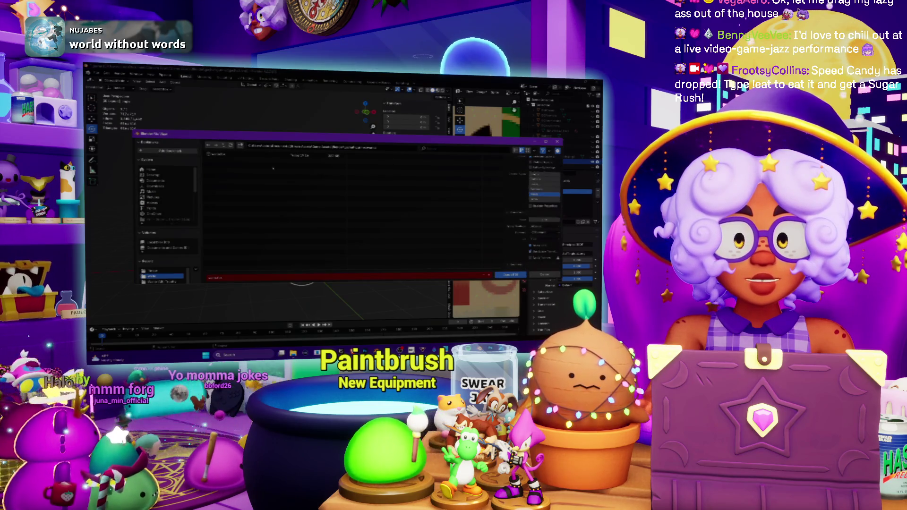
{"action": "left_click", "coordinate": [224, 145]}
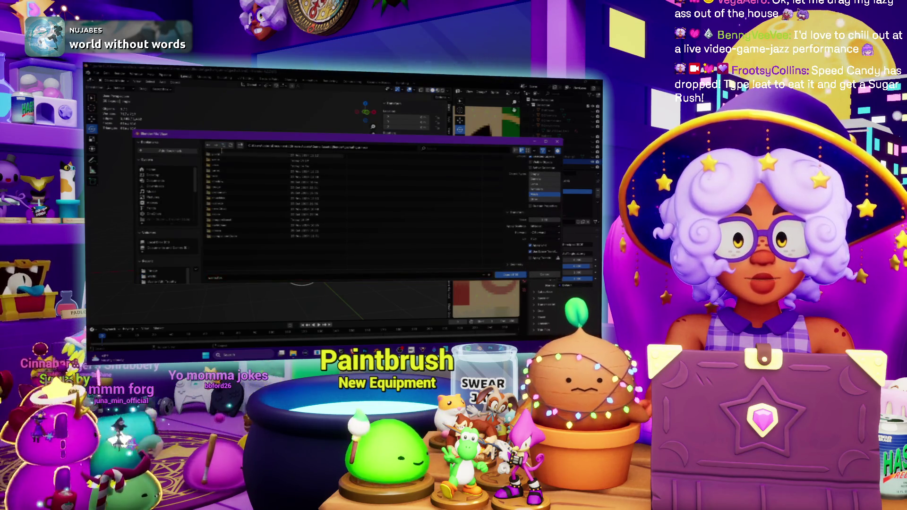
{"action": "left_click", "coordinate": [240, 146]}
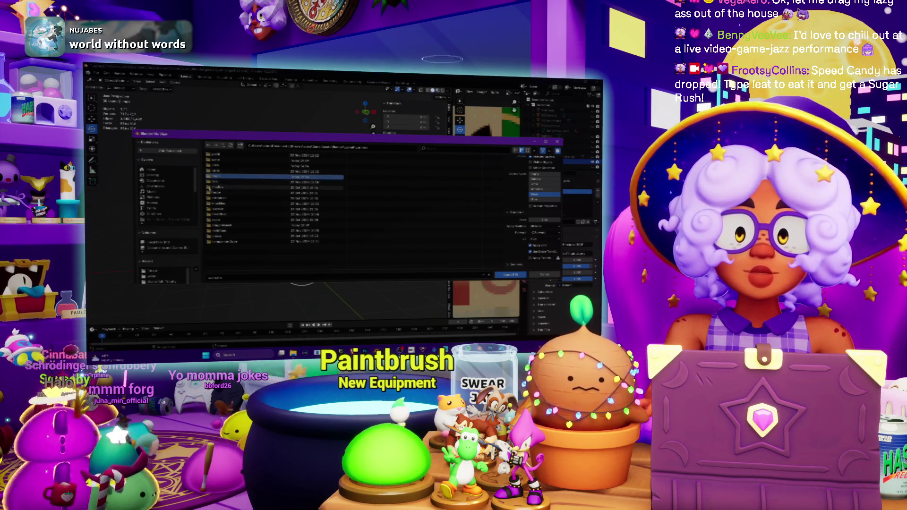
{"action": "double_click", "coordinate": [222, 182]}
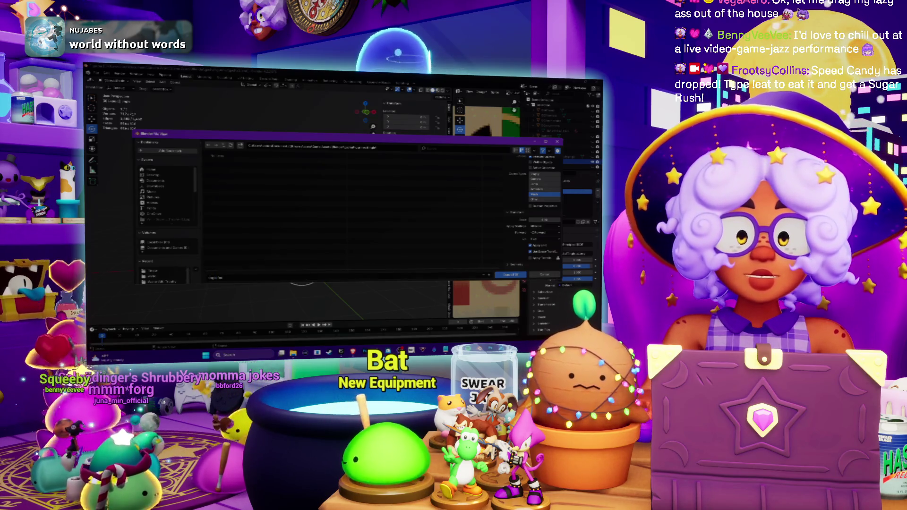
{"action": "left_click", "coordinate": [510, 274]}
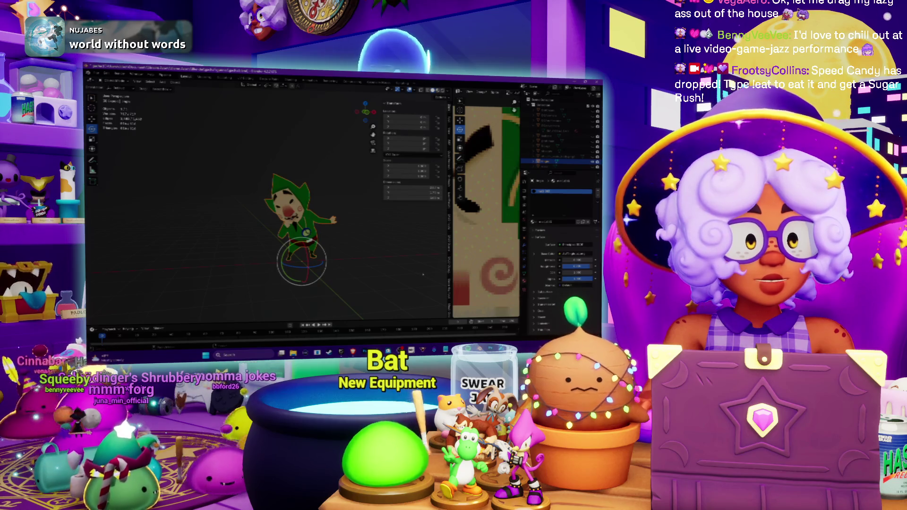
Step: Check the exported file in the Tingle folder in File Explorer
{"action": "key", "text": "alt+Tab"}
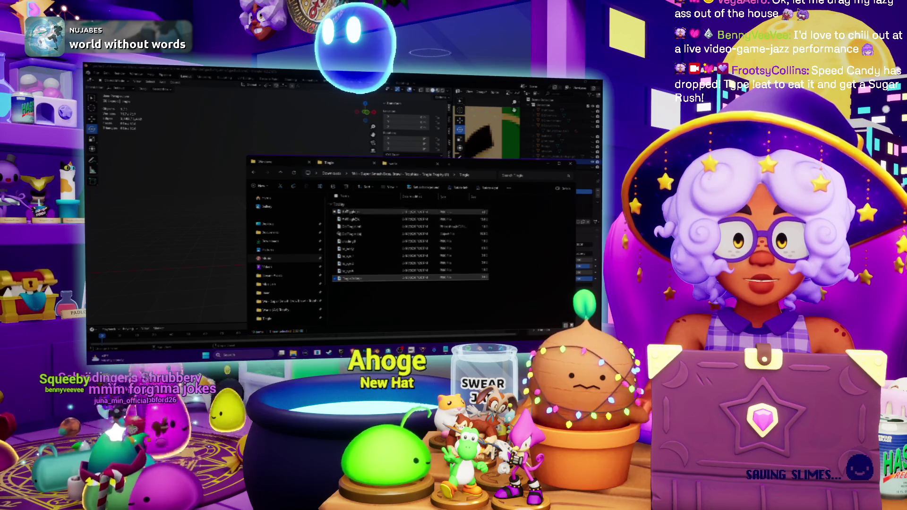
{"action": "left_click", "coordinate": [352, 212]}
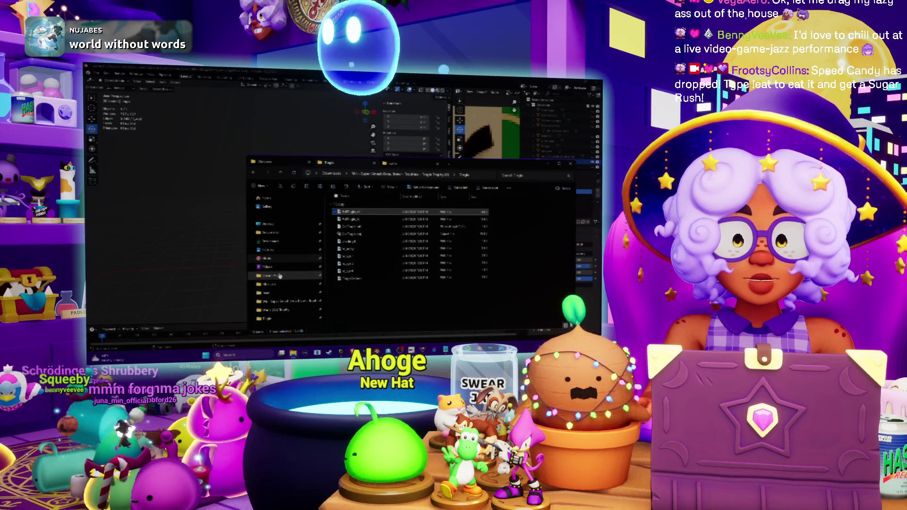
{"action": "scroll", "coordinate": [277, 291], "scroll_direction": "down", "scroll_amount": 1}
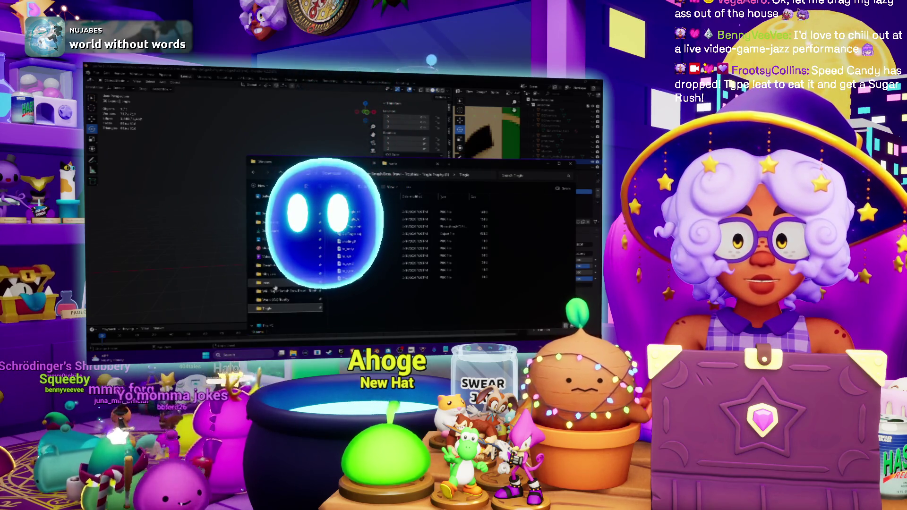
Step: Paste the copied file into a folder inside gadafigames, then return to Blender
{"action": "left_click", "coordinate": [269, 266]}
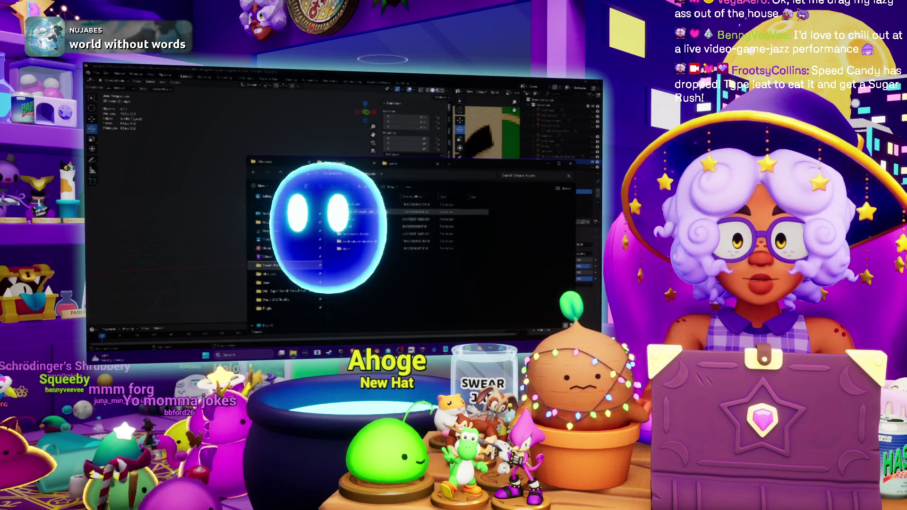
{"action": "double_click", "coordinate": [354, 211]}
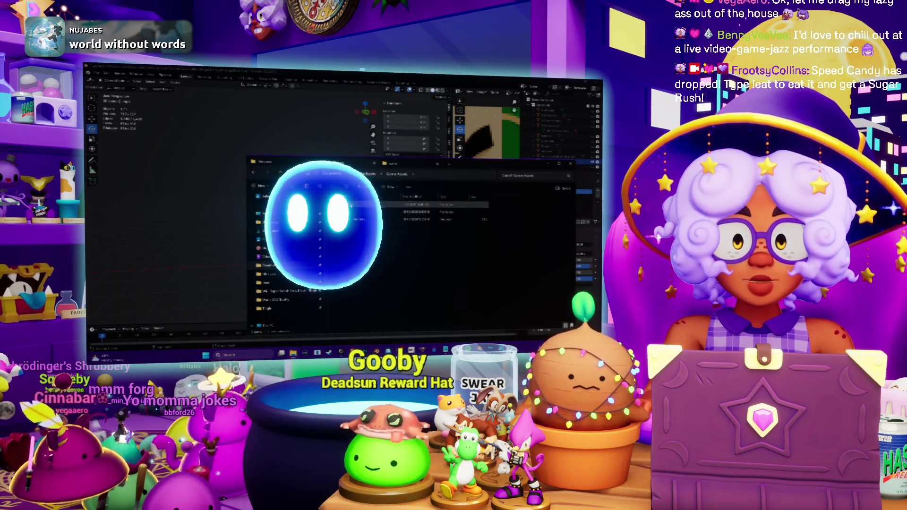
{"action": "double_click", "coordinate": [349, 205]}
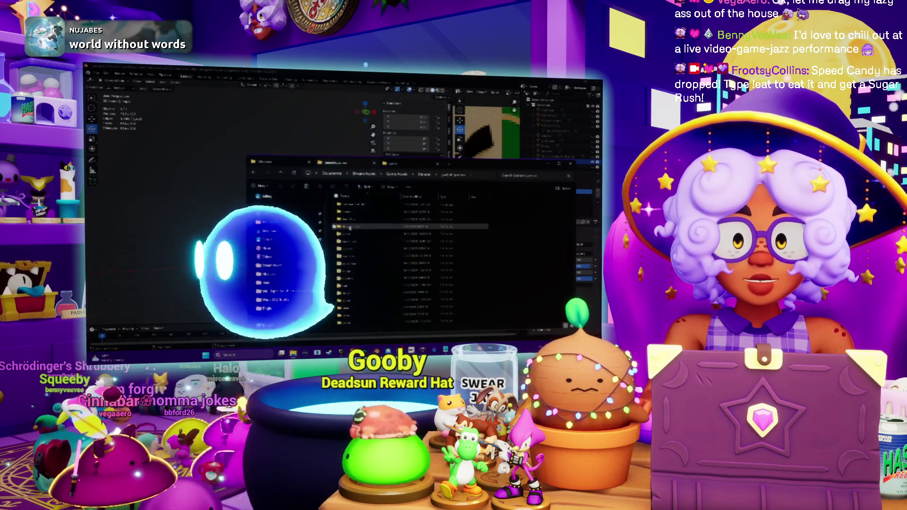
{"action": "double_click", "coordinate": [364, 264]}
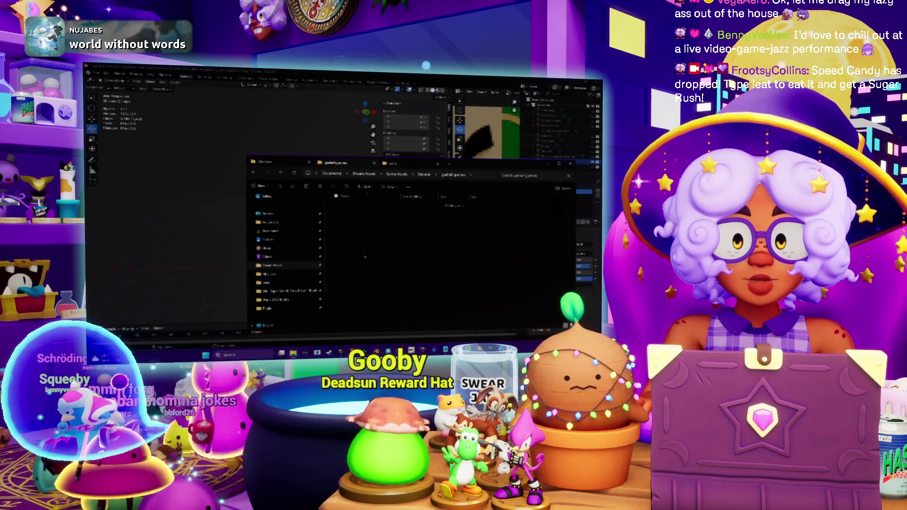
{"action": "key", "text": "ctrl+v"}
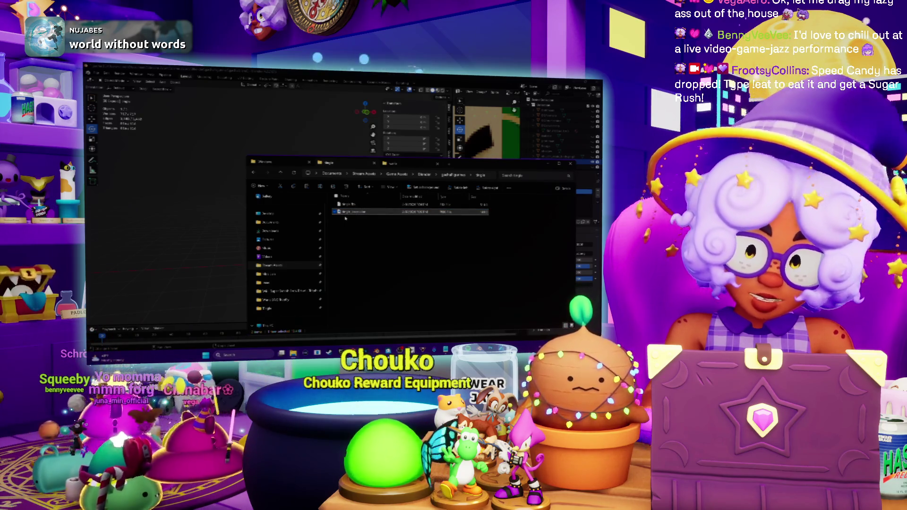
{"action": "left_click", "coordinate": [294, 116]}
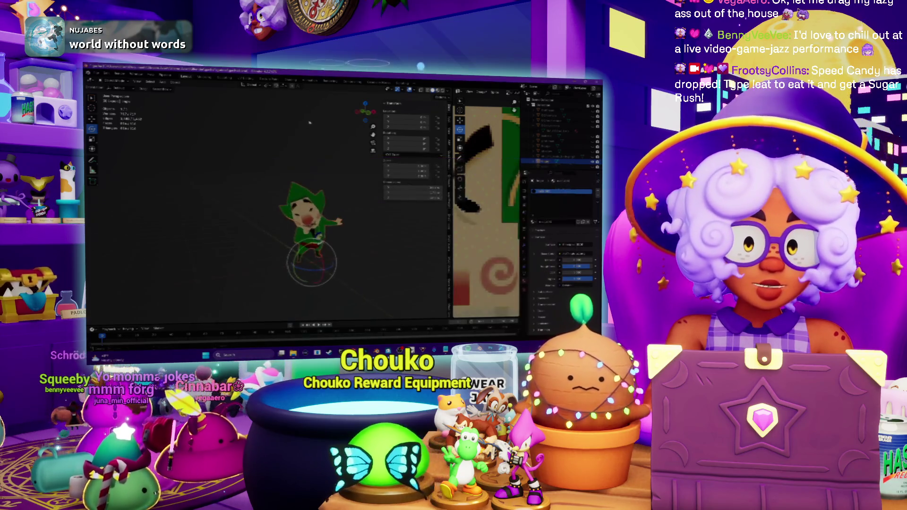
Step: Close both Photoshop texture documents without saving, reframe Blender's view, then switch to Epic Games Launcher
{"action": "key", "text": "alt+Tab"}
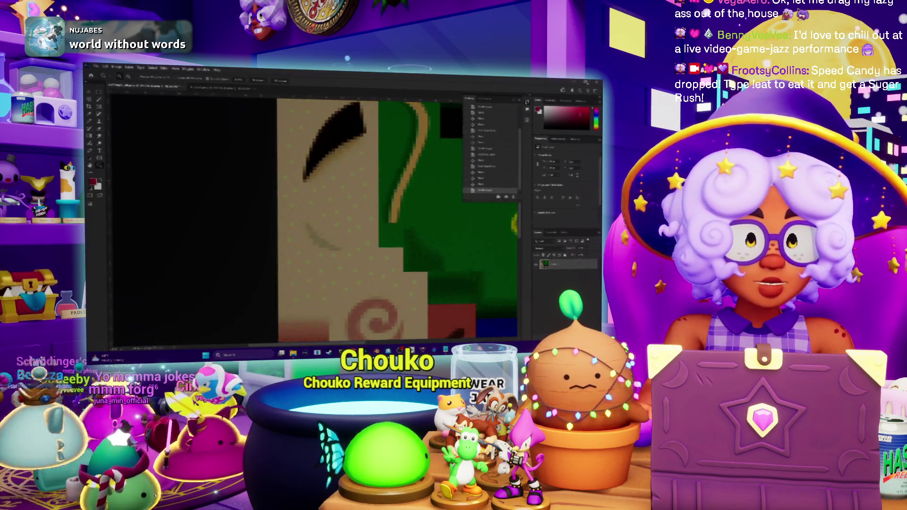
{"action": "key", "text": "ctrl+w"}
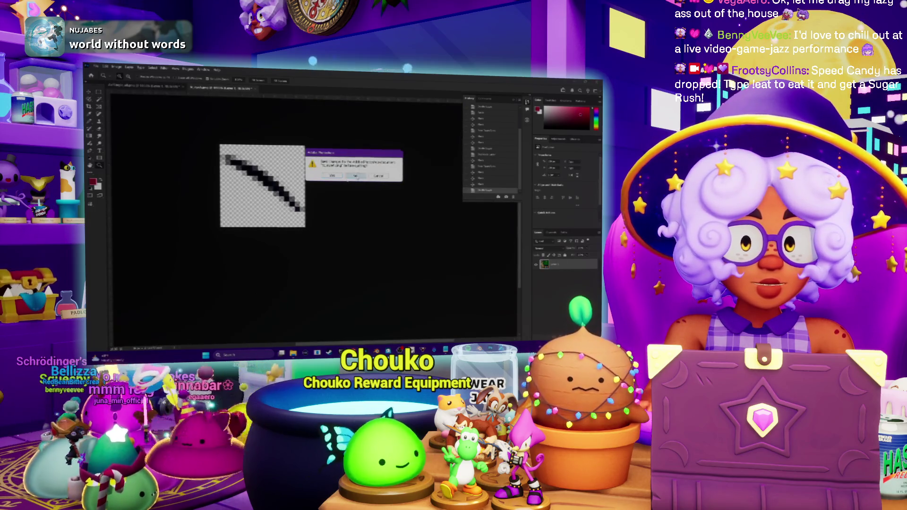
{"action": "left_click", "coordinate": [356, 175]}
{"action": "left_click", "coordinate": [358, 176]}
{"action": "key", "text": "alt+Tab"}
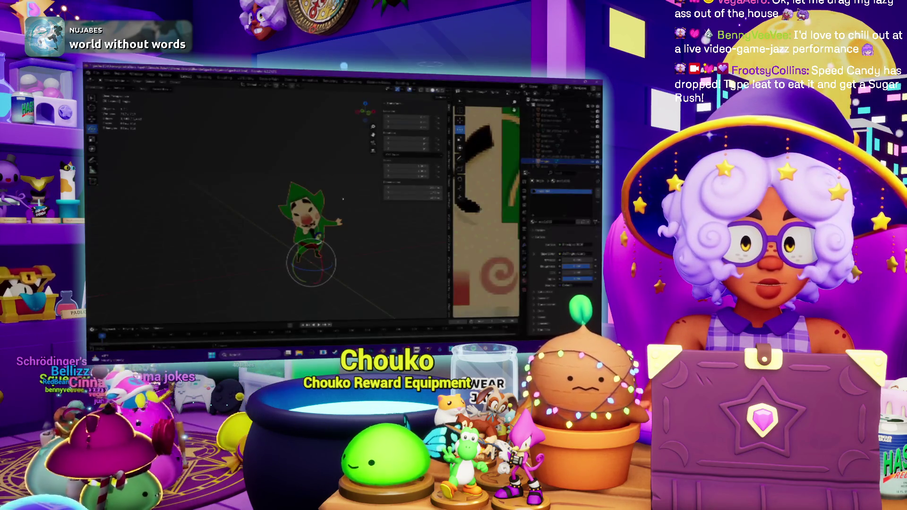
{"action": "key", "text": "KP_8"}
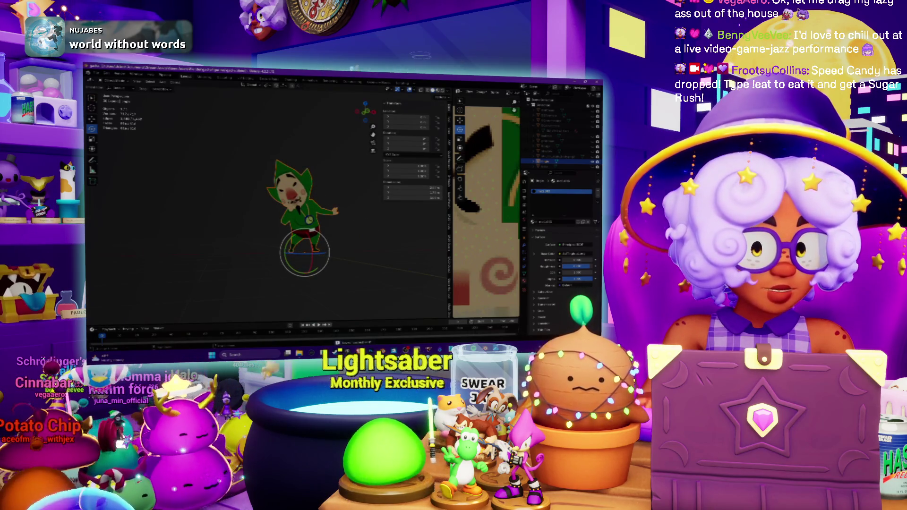
{"action": "key", "text": "alt+Tab"}
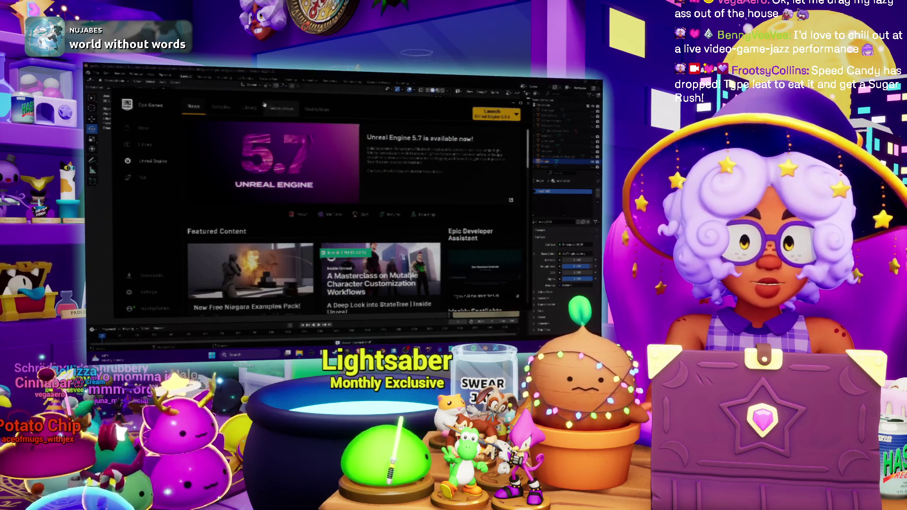
Step: Pick the Unreal project from the launcher's Library to start it
{"action": "left_click", "coordinate": [249, 108]}
{"action": "left_click", "coordinate": [401, 250]}
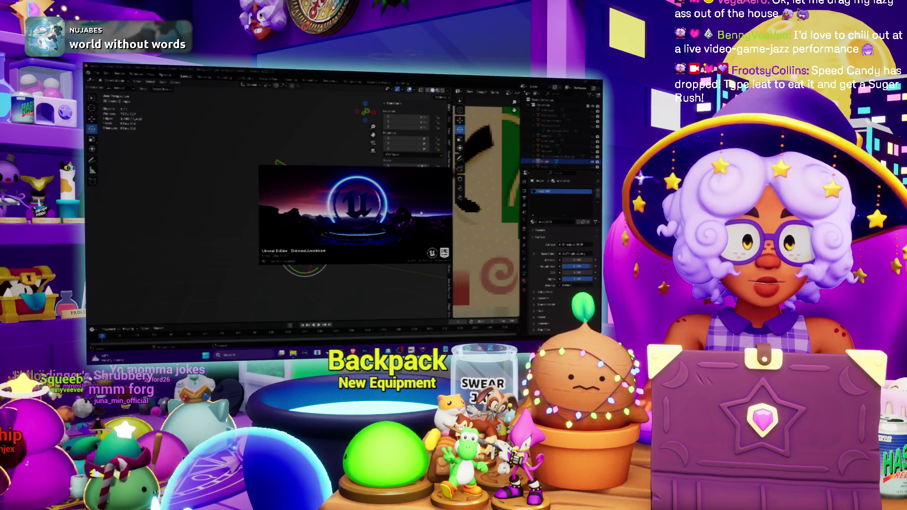
Step: Zoom through the character's textures in the Image Editor while Unreal loads
{"action": "scroll", "coordinate": [475, 296], "scroll_direction": "down", "scroll_amount": 3}
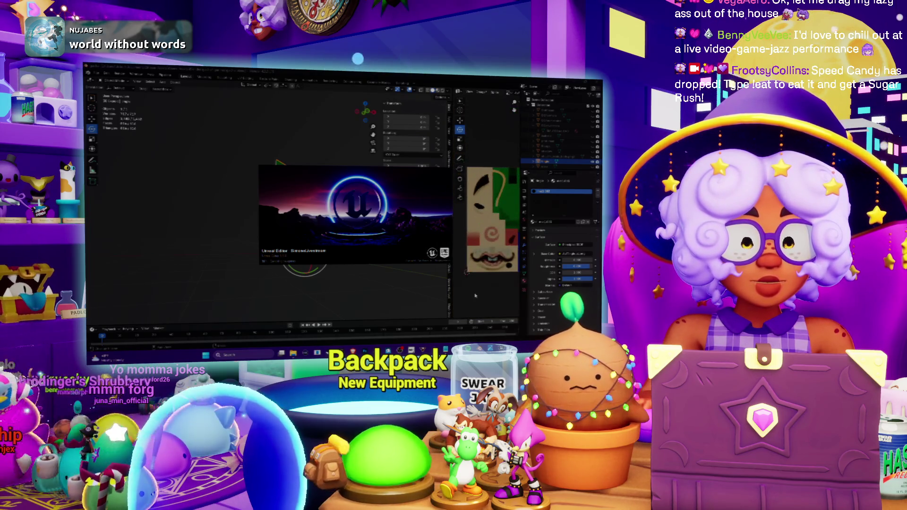
{"action": "scroll", "coordinate": [474, 296], "scroll_direction": "down", "scroll_amount": 3}
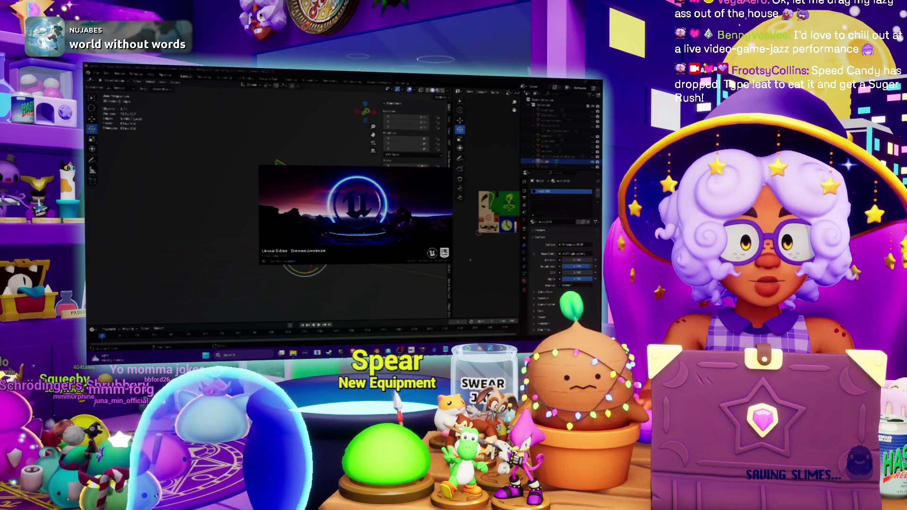
{"action": "scroll", "coordinate": [474, 296], "scroll_direction": "up", "scroll_amount": 5}
{"action": "scroll", "coordinate": [487, 236], "scroll_direction": "down", "scroll_amount": 3}
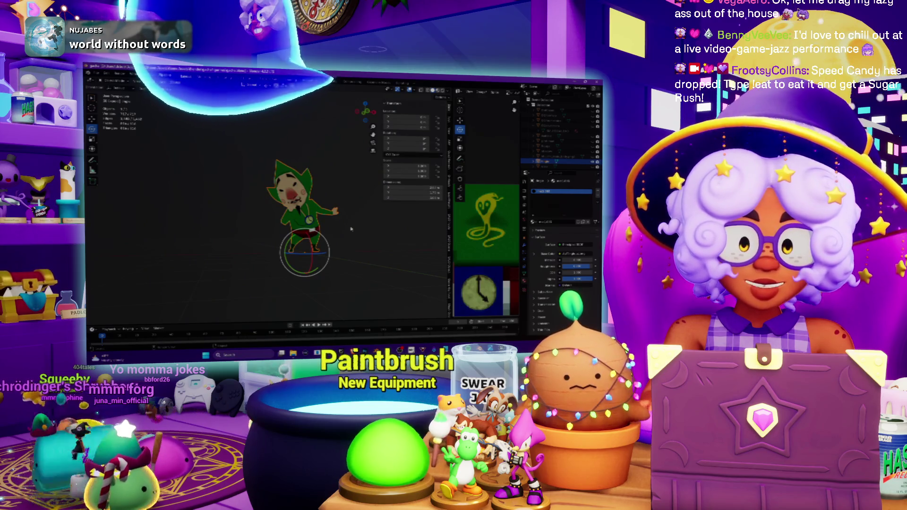
Step: Orbit the character from behind and above, then bring the Unreal Editor window forward
{"action": "mouse_move", "coordinate": [351, 229]}
{"action": "left_mouse_down"}
{"action": "mouse_move", "coordinate": [367, 243]}
{"action": "mouse_move", "coordinate": [341, 248]}
{"action": "mouse_move", "coordinate": [347, 244]}
{"action": "left_mouse_up"}
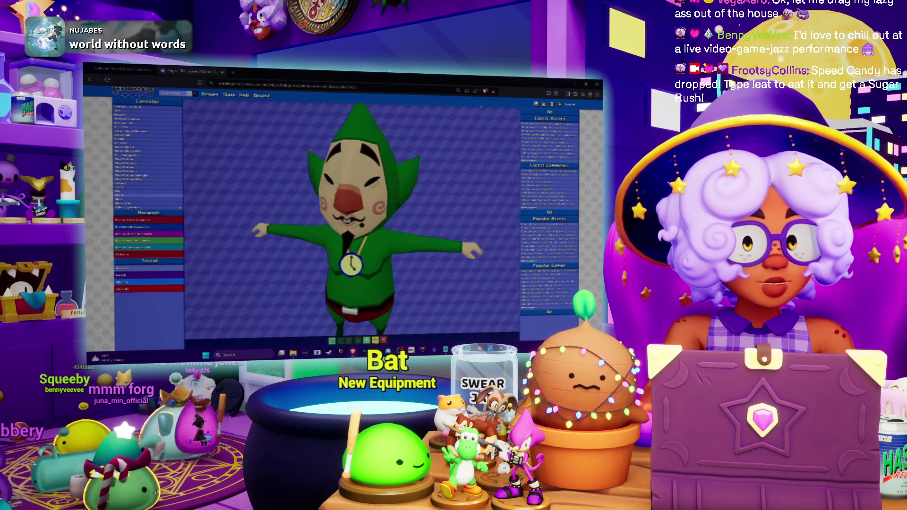
{"action": "left_click_drag", "start_coordinate": [406, 142], "coordinate": [396, 138]}
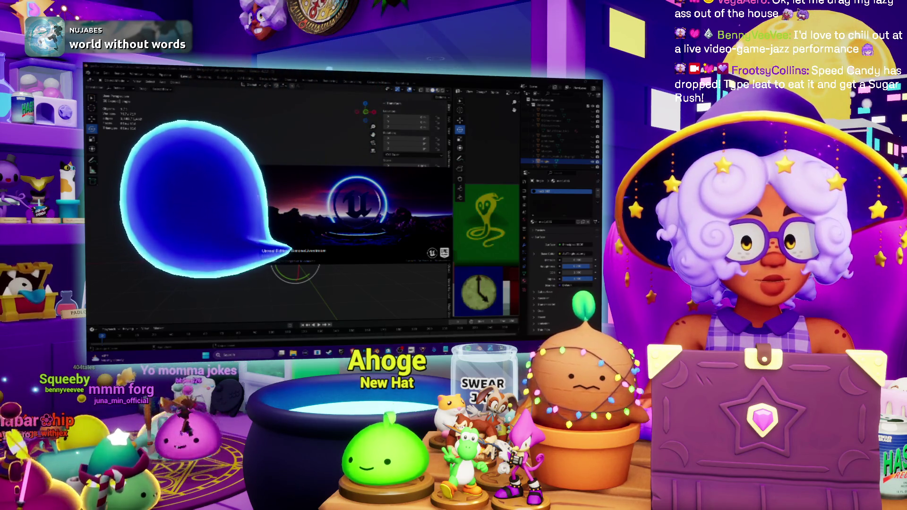
{"action": "left_click", "coordinate": [253, 356]}
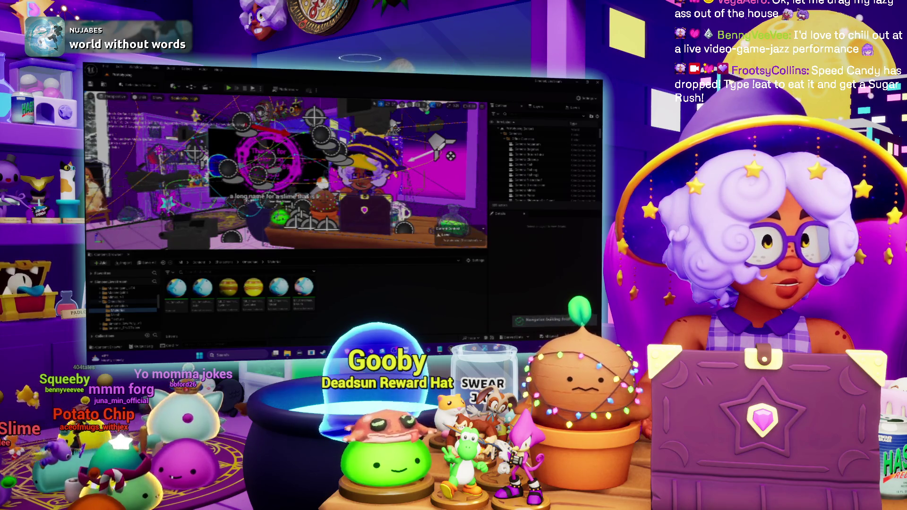
{"action": "key", "text": "alt+Tab"}
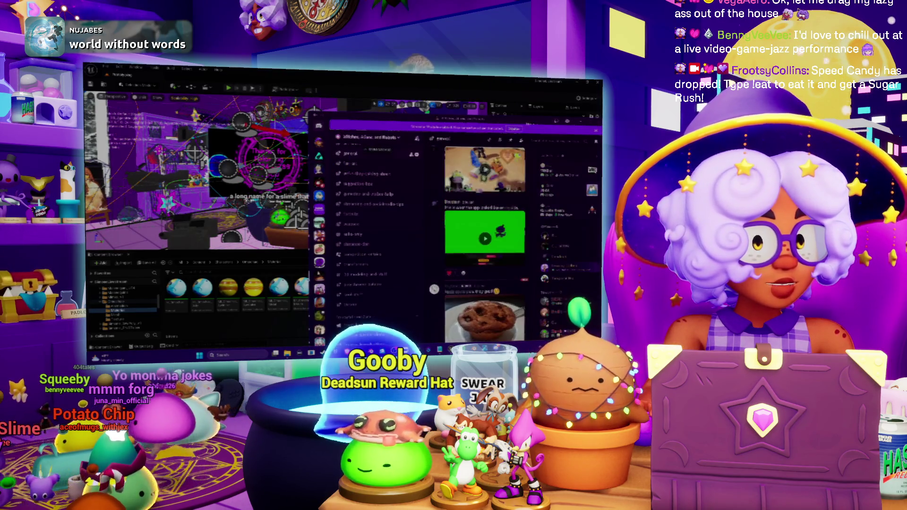
{"action": "key", "text": "super+Up"}
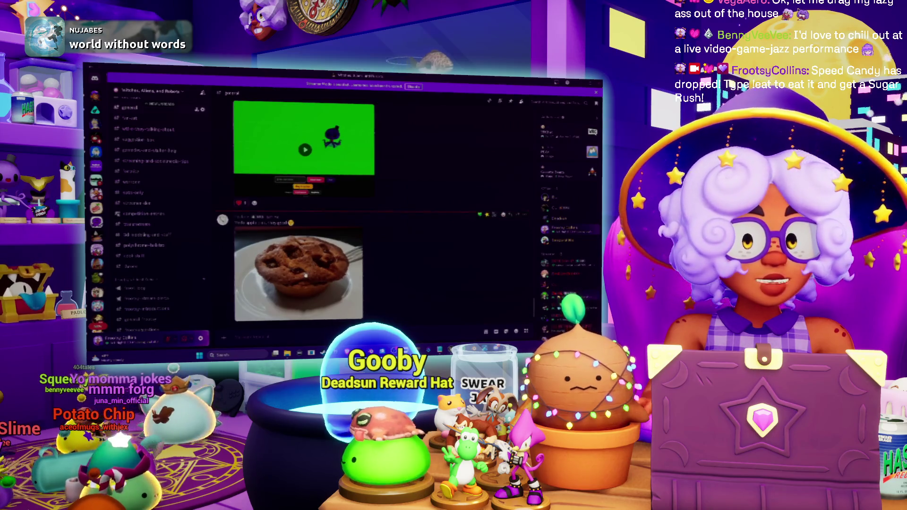
{"action": "left_click", "coordinate": [306, 275]}
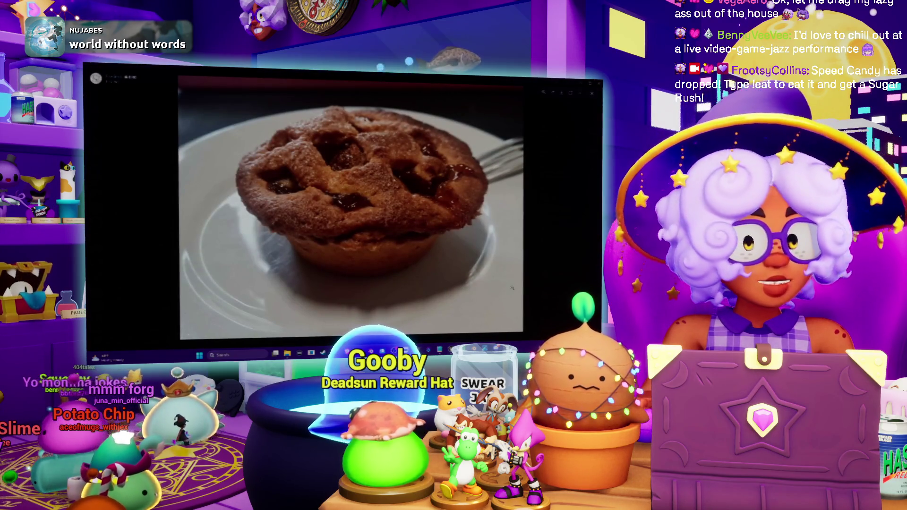
{"action": "left_click", "coordinate": [550, 263]}
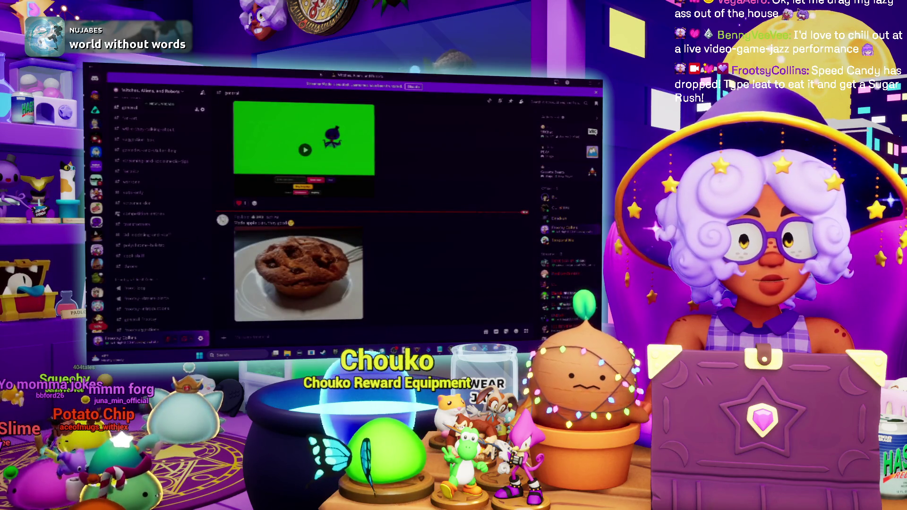
{"action": "key", "text": "alt+Tab"}
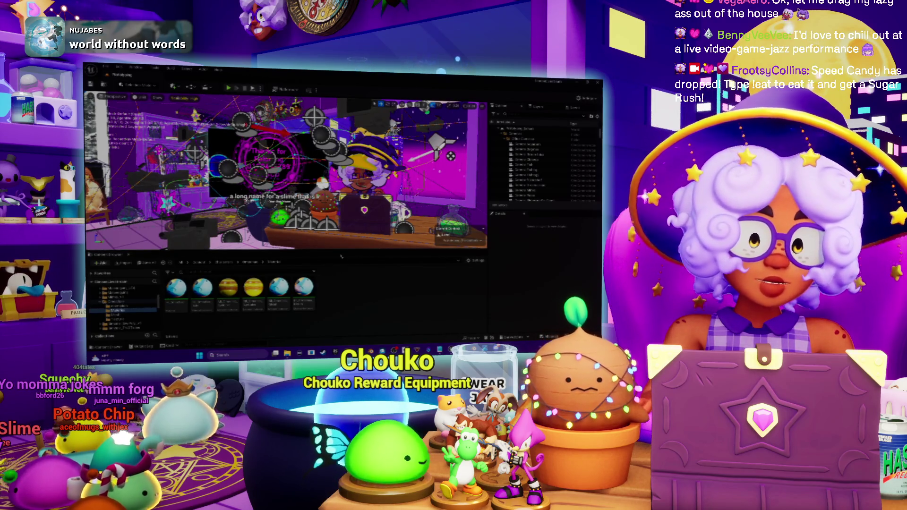
{"action": "left_click_drag", "start_coordinate": [334, 251], "coordinate": [336, 204]}
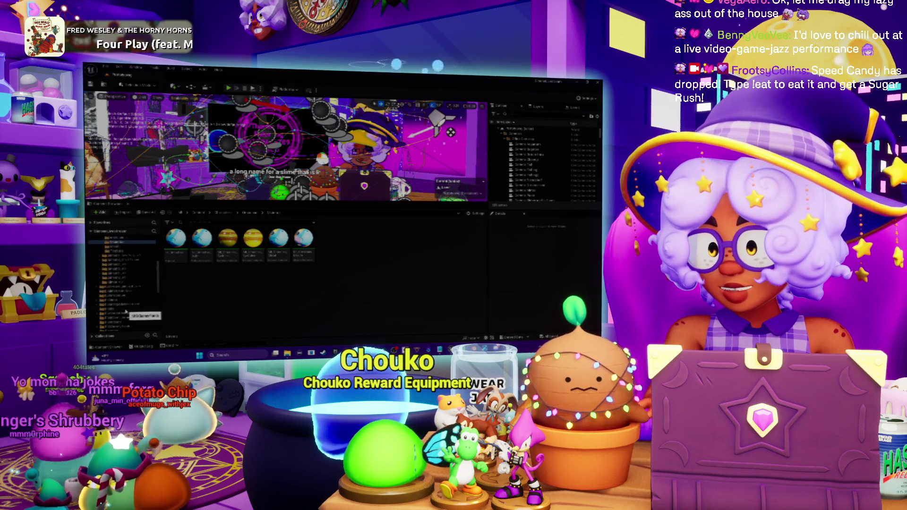
Step: Open a project folder in the Content Browser and create a new folder for the imported model
{"action": "scroll", "coordinate": [118, 297], "scroll_direction": "down", "scroll_amount": 3}
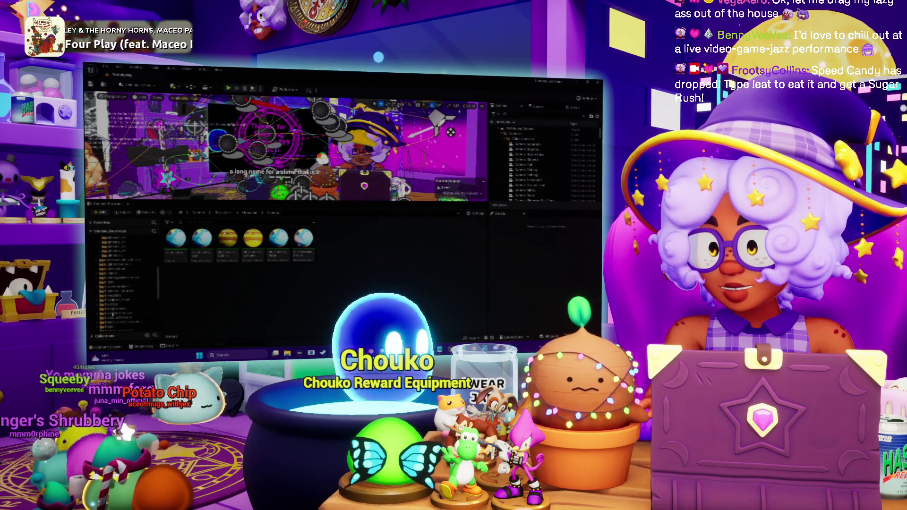
{"action": "left_click", "coordinate": [109, 313]}
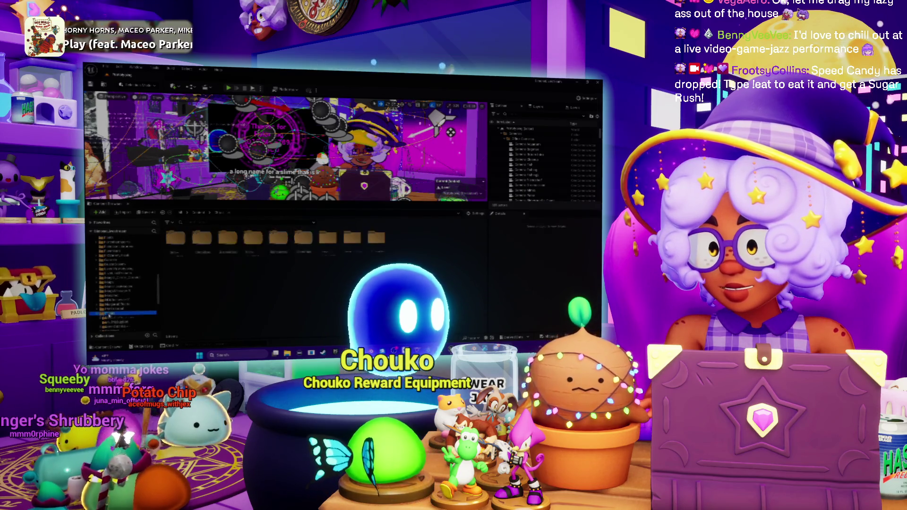
{"action": "left_click", "coordinate": [115, 317]}
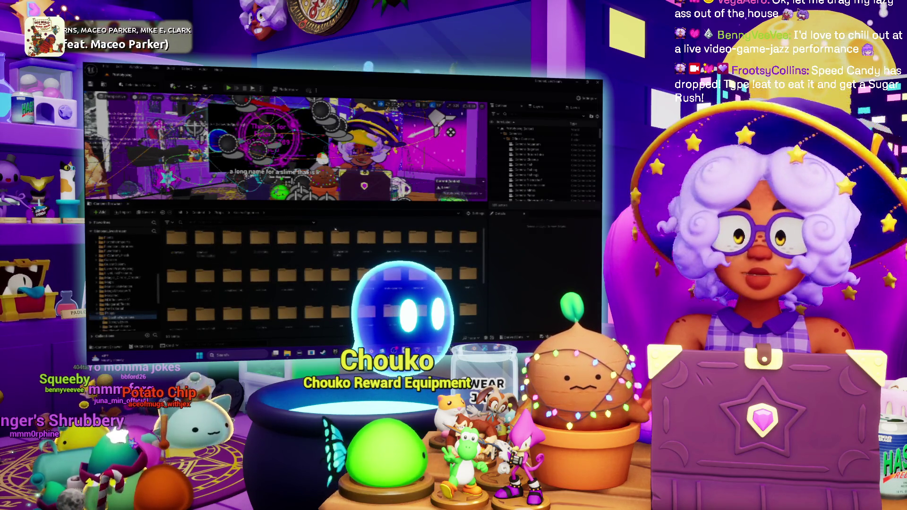
{"action": "right_click", "coordinate": [366, 284]}
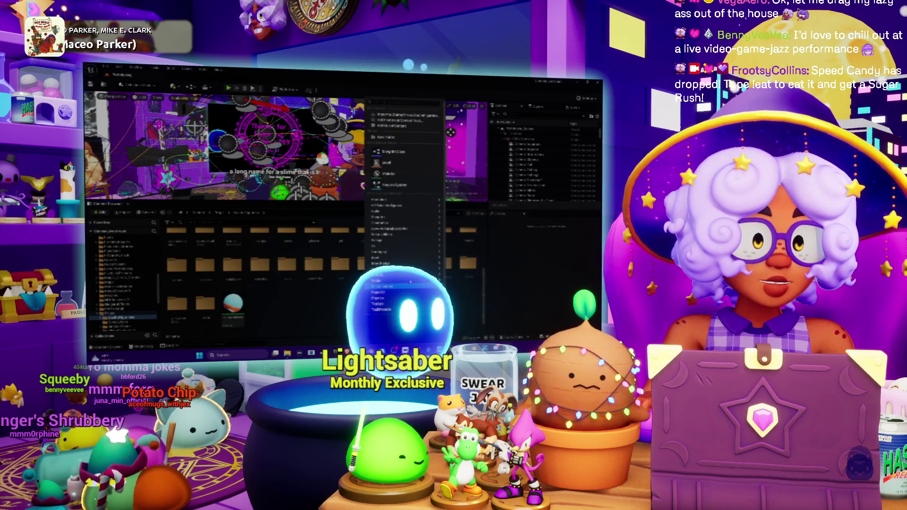
{"action": "left_click", "coordinate": [385, 137]}
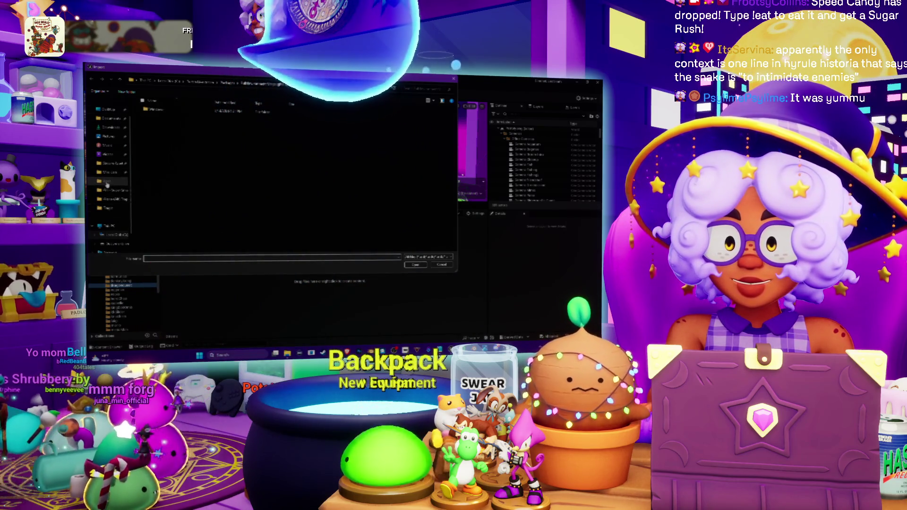
Step: Browse to Steam Assets, enter the model's export folder, and choose its FBX file
{"action": "left_click", "coordinate": [109, 209]}
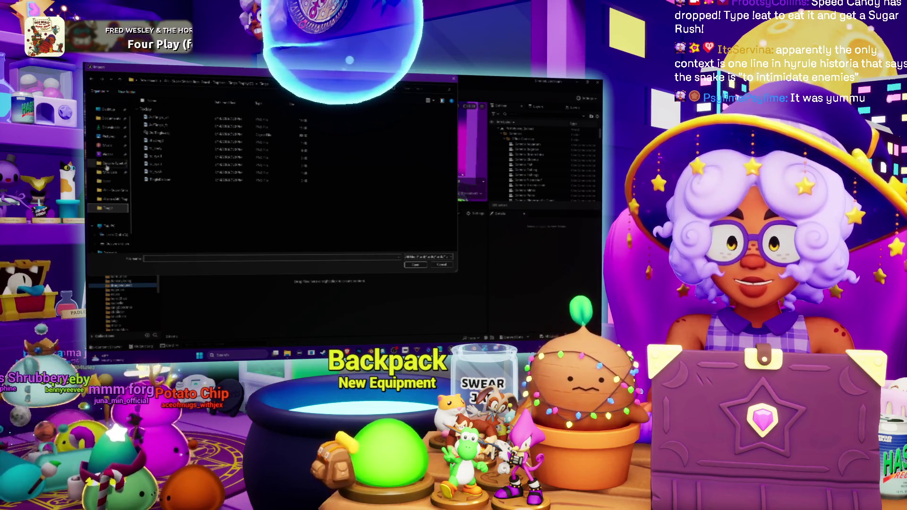
{"action": "left_click", "coordinate": [108, 164]}
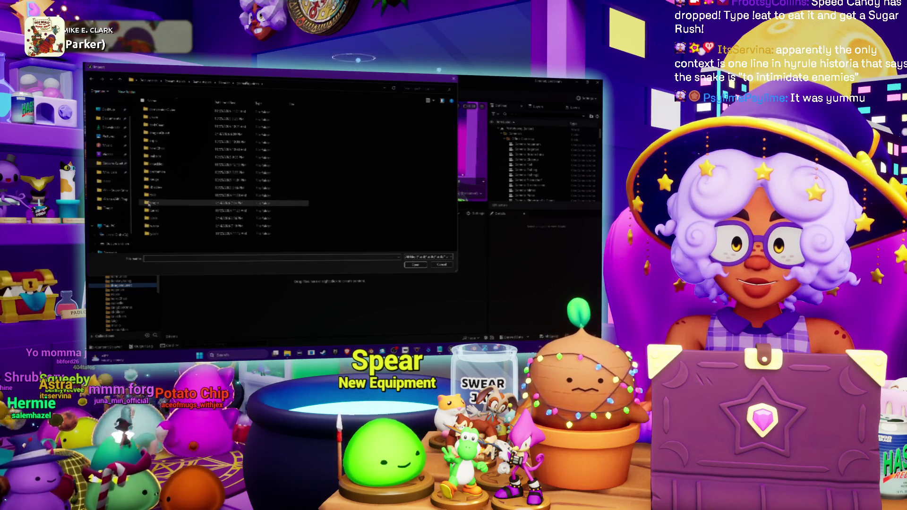
{"action": "double_click", "coordinate": [152, 202]}
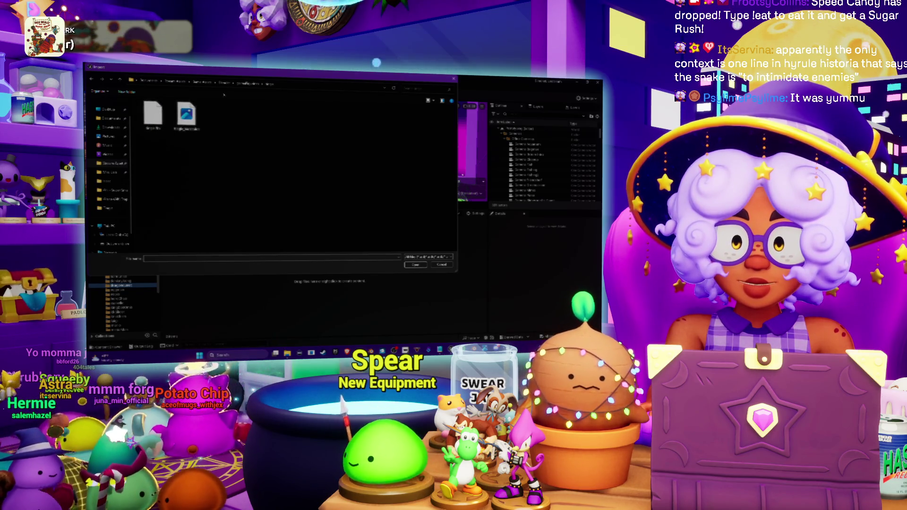
{"action": "left_click", "coordinate": [248, 84]}
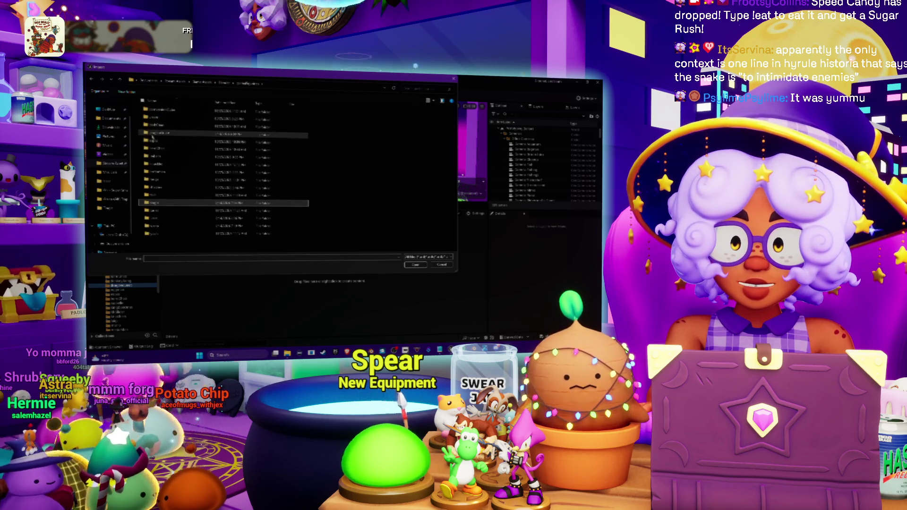
{"action": "double_click", "coordinate": [152, 137]}
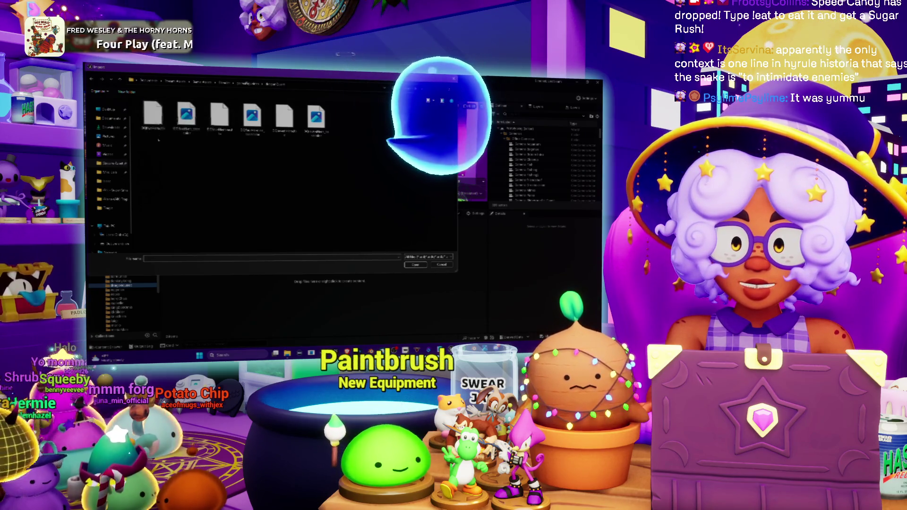
{"action": "double_click", "coordinate": [153, 116]}
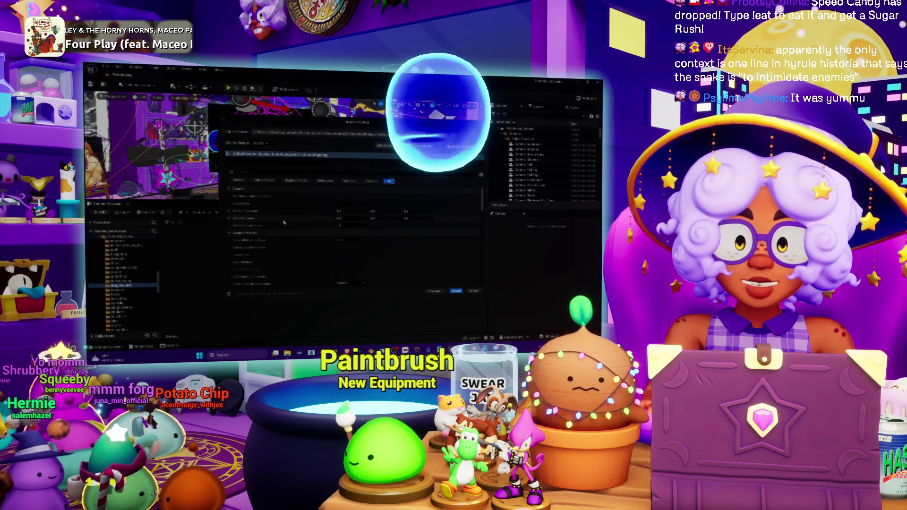
Step: Review the FBX Import Options, import the Tingle model, and make the content browser taller
{"action": "scroll", "coordinate": [297, 219], "scroll_direction": "down", "scroll_amount": 3}
{"action": "scroll", "coordinate": [308, 216], "scroll_direction": "down", "scroll_amount": 5}
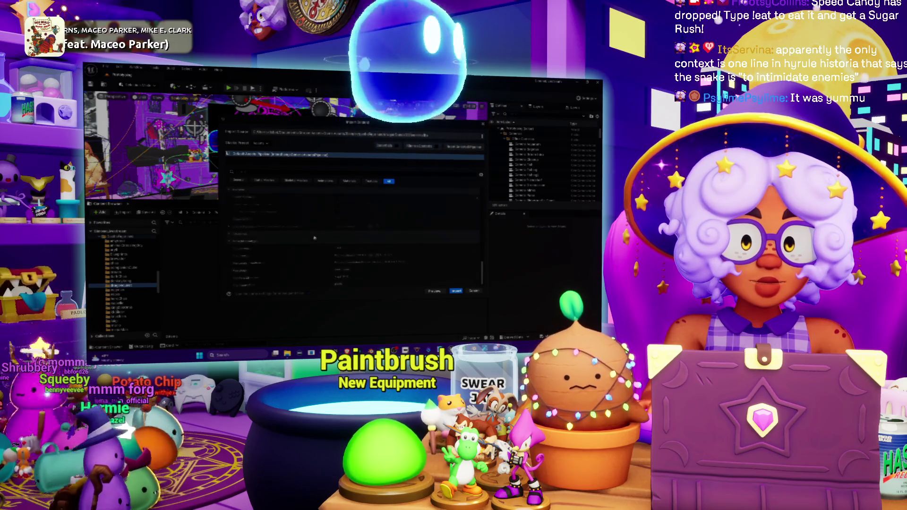
{"action": "scroll", "coordinate": [315, 238], "scroll_direction": "up", "scroll_amount": 3}
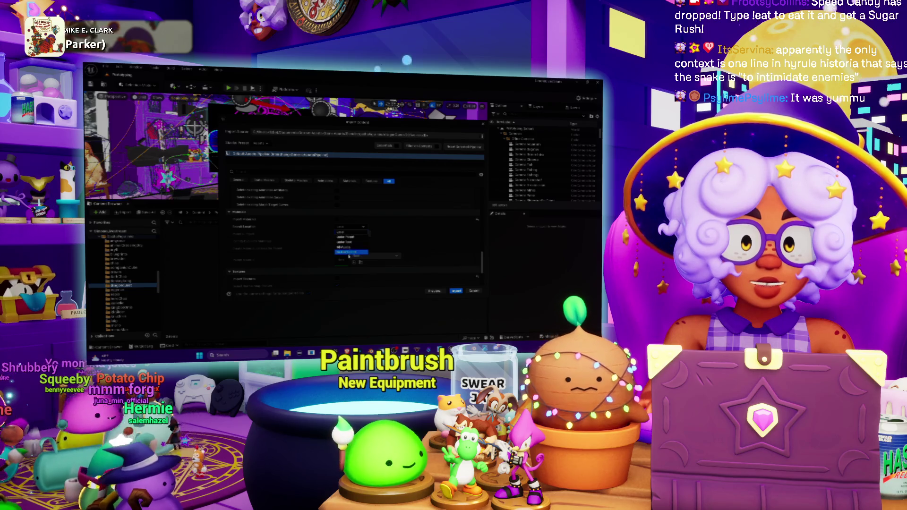
{"action": "left_click", "coordinate": [456, 292]}
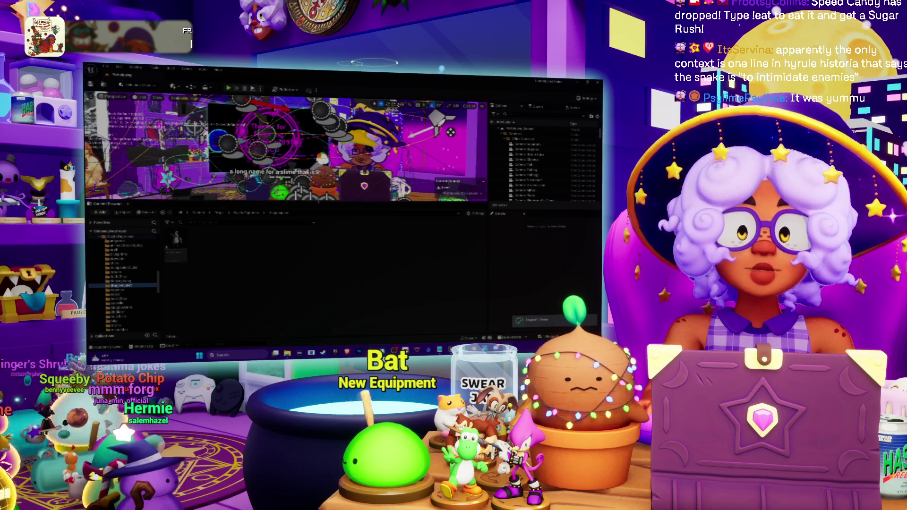
{"action": "left_click_drag", "start_coordinate": [284, 203], "coordinate": [284, 169]}
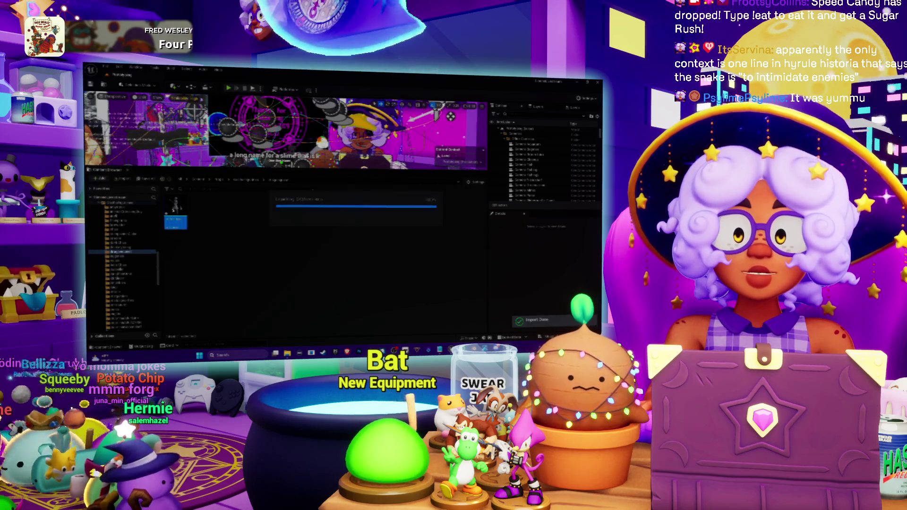
Step: Preview the imported Tingle mesh in its mesh editor, close it, and open the content browser's context menu
{"action": "double_click", "coordinate": [175, 213]}
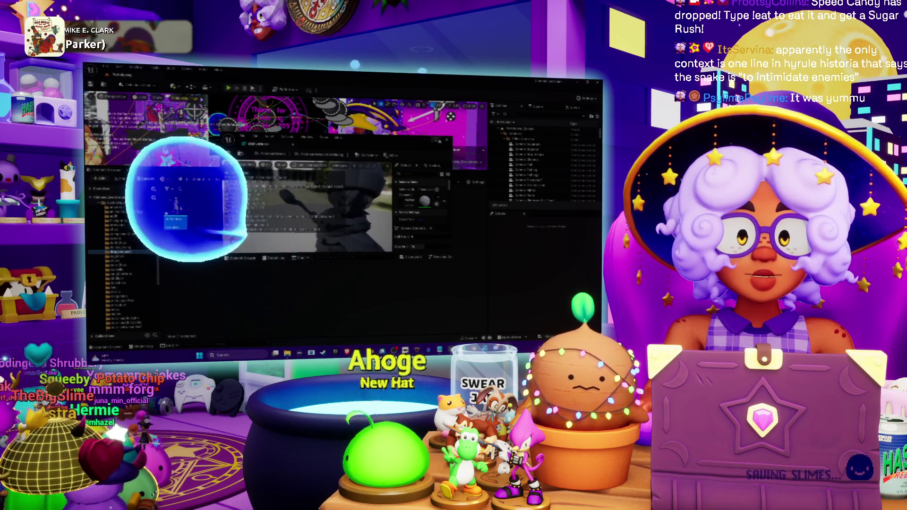
{"action": "left_click", "coordinate": [446, 140]}
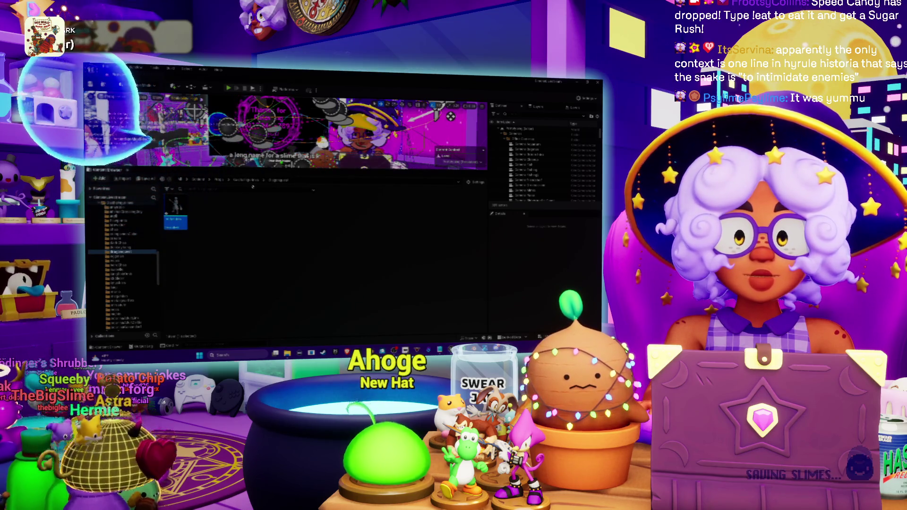
{"action": "right_click", "coordinate": [239, 215]}
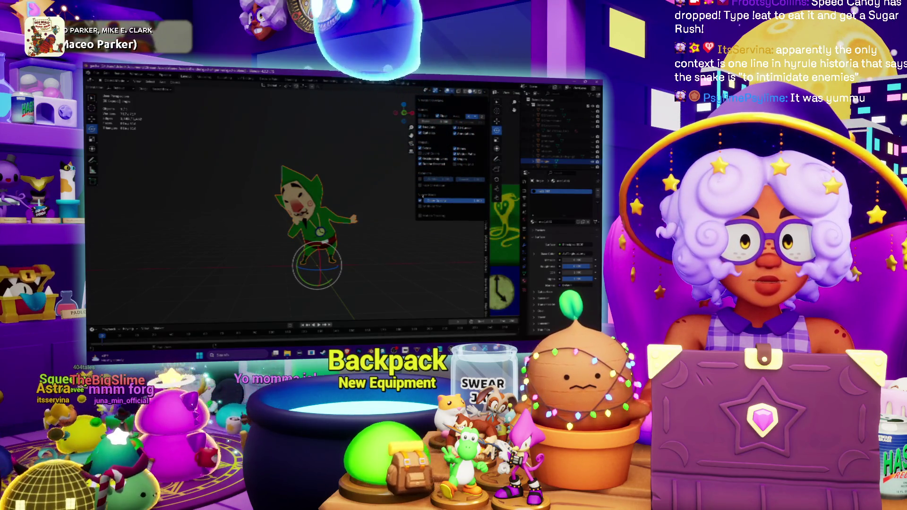
Step: Turn on the Face Orientation overlay, orbit behind the caped character, and enter Edit Mode with X-ray
{"action": "left_click", "coordinate": [420, 186]}
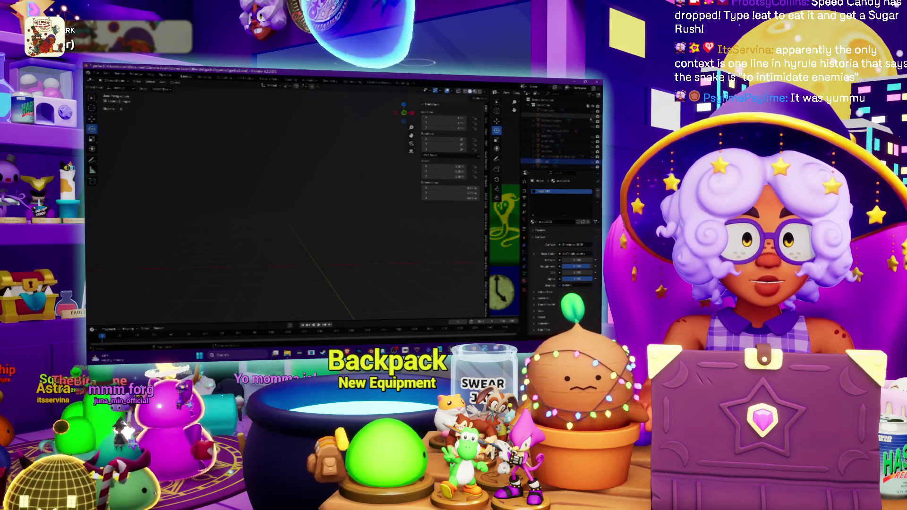
{"action": "key", "text": "alt+h"}
{"action": "mouse_move", "coordinate": [383, 204]}
{"action": "left_mouse_down"}
{"action": "mouse_move", "coordinate": [449, 240]}
{"action": "mouse_move", "coordinate": [344, 222]}
{"action": "left_mouse_up"}
{"action": "scroll", "coordinate": [449, 240], "scroll_direction": "up", "scroll_amount": 5}
{"action": "key", "text": "Tab"}
{"action": "key", "text": "alt+z"}
Step: Select the whole mesh, recalculate its normals to point outside, and leave Edit Mode to check
{"action": "key", "text": "a"}
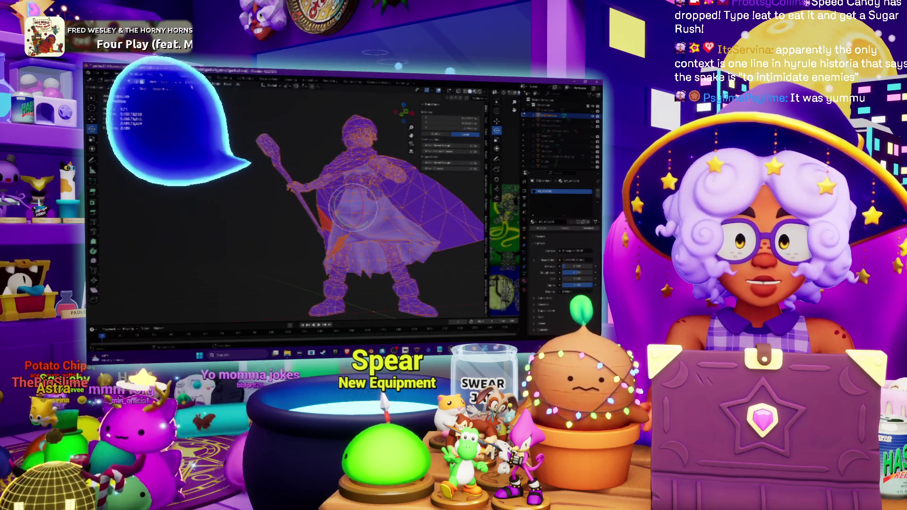
{"action": "left_click", "coordinate": [195, 82]}
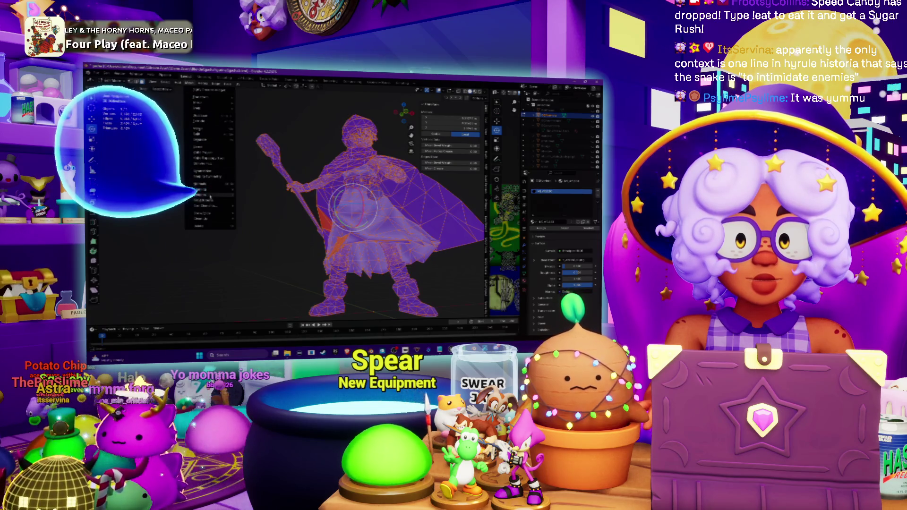
{"action": "mouse_move", "coordinate": [211, 186]}
{"action": "left_click", "coordinate": [251, 191]}
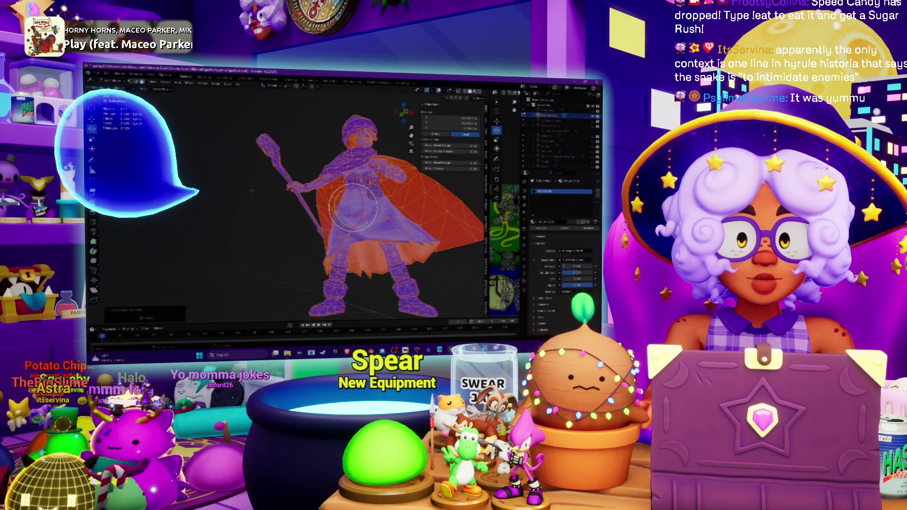
{"action": "key", "text": "Tab"}
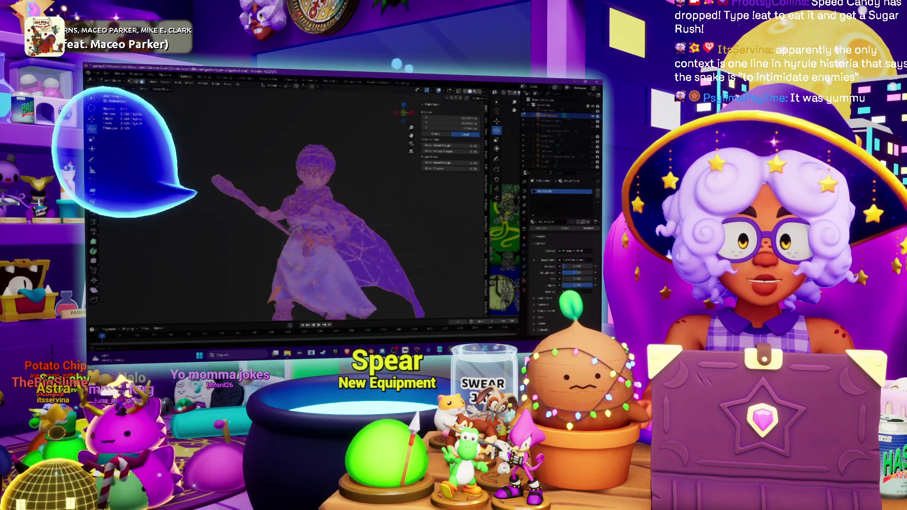
Step: Orbit over the cape and flip the selected red back-facing faces
{"action": "left_click_drag", "start_coordinate": [239, 169], "coordinate": [332, 198]}
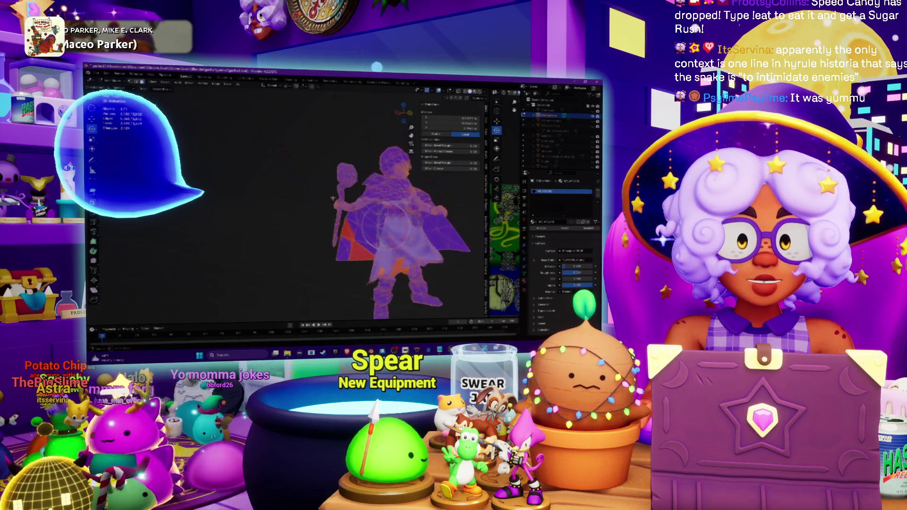
{"action": "mouse_move", "coordinate": [387, 226]}
{"action": "left_mouse_down"}
{"action": "mouse_move", "coordinate": [325, 174]}
{"action": "mouse_move", "coordinate": [350, 241]}
{"action": "mouse_move", "coordinate": [375, 192]}
{"action": "mouse_move", "coordinate": [329, 140]}
{"action": "left_mouse_up"}
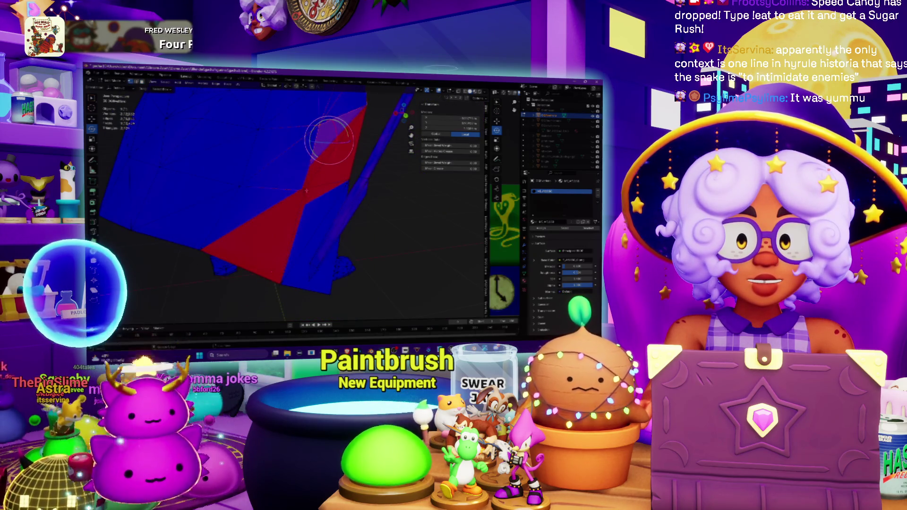
{"action": "key", "text": "alt+a"}
{"action": "scroll", "coordinate": [408, 215], "scroll_direction": "up", "scroll_amount": 3}
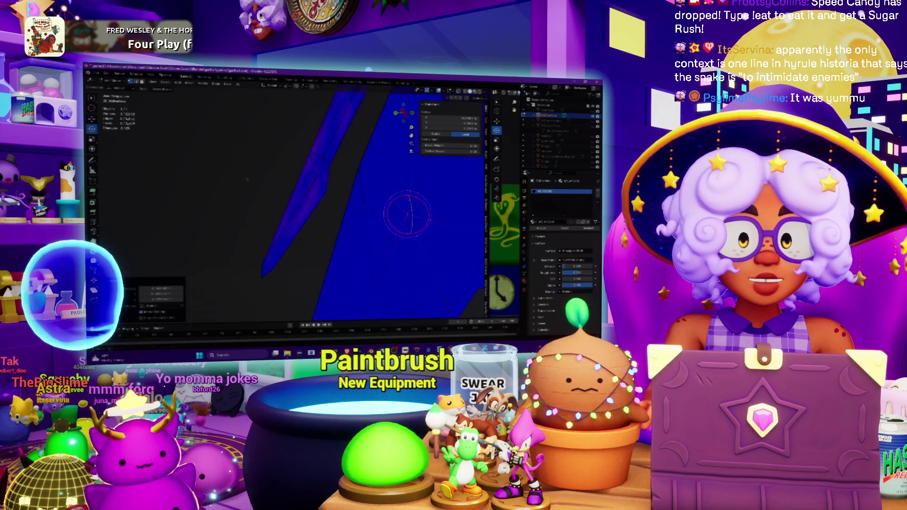
{"action": "scroll", "coordinate": [367, 209], "scroll_direction": "down", "scroll_amount": 5}
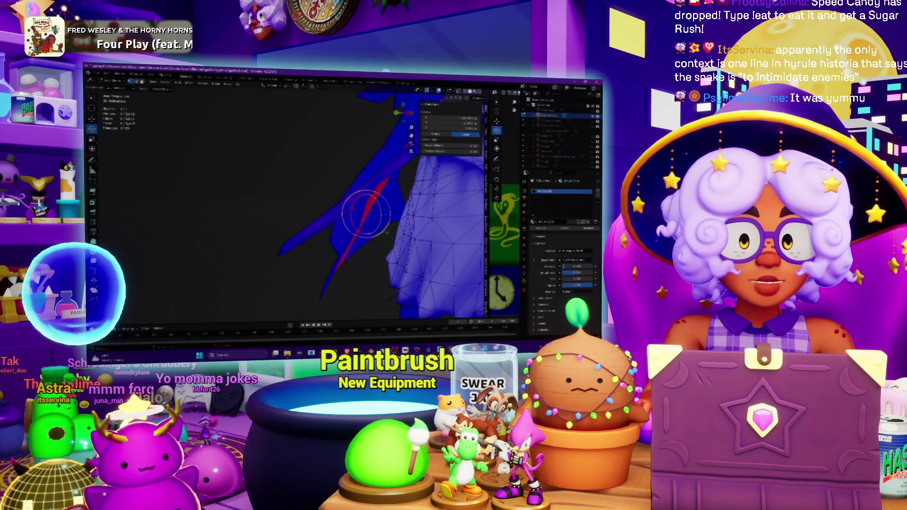
{"action": "left_click_drag", "start_coordinate": [391, 233], "coordinate": [211, 198]}
{"action": "scroll", "coordinate": [212, 198], "scroll_direction": "up", "scroll_amount": 4}
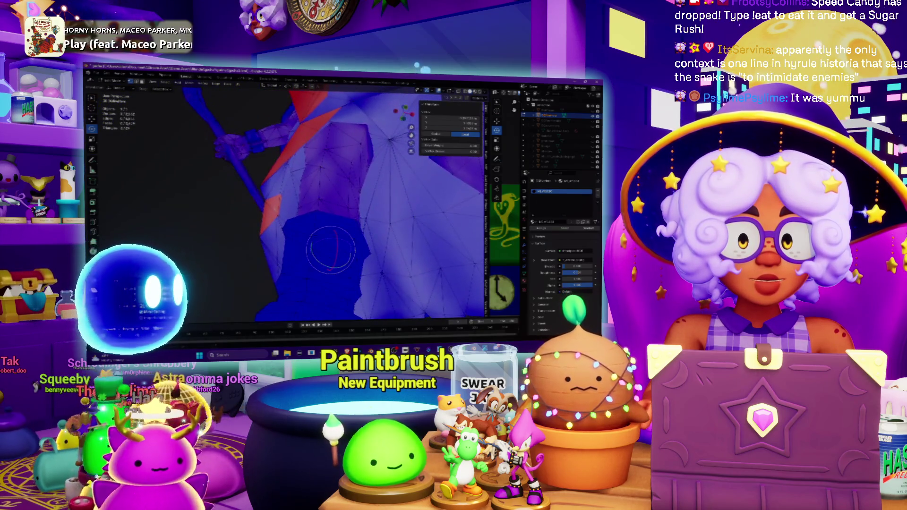
{"action": "scroll", "coordinate": [313, 245], "scroll_direction": "up", "scroll_amount": 3}
{"action": "scroll", "coordinate": [314, 253], "scroll_direction": "up", "scroll_amount": 2}
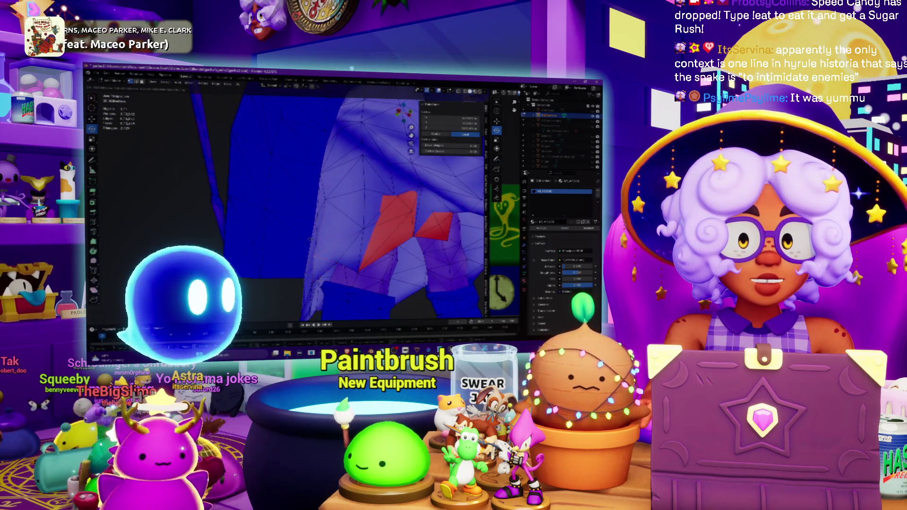
Step: Select the remaining red faces on the skirt and zoom in on them
{"action": "left_click_drag", "start_coordinate": [314, 255], "coordinate": [339, 181]}
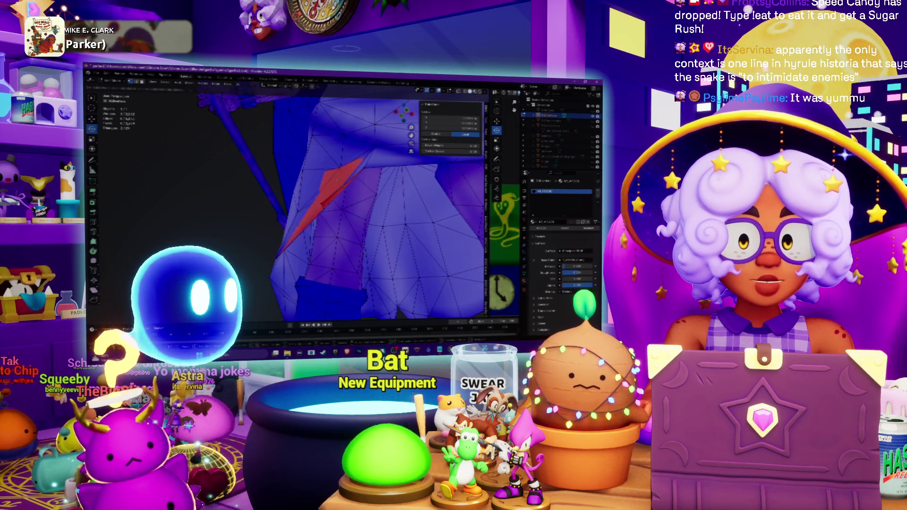
{"action": "left_click", "coordinate": [361, 191]}
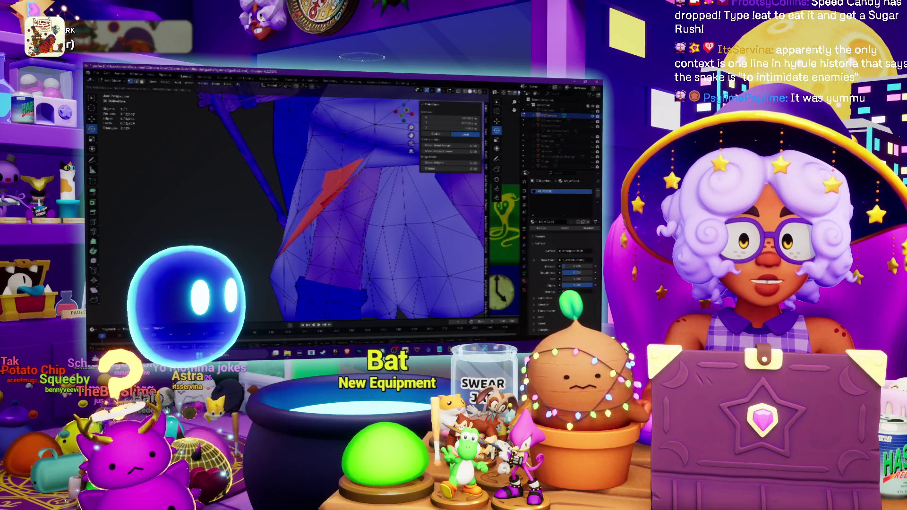
{"action": "mouse_move", "coordinate": [367, 197]}
{"action": "left_mouse_down"}
{"action": "mouse_move", "coordinate": [262, 159]}
{"action": "mouse_move", "coordinate": [332, 218]}
{"action": "mouse_move", "coordinate": [225, 157]}
{"action": "mouse_move", "coordinate": [365, 225]}
{"action": "left_mouse_up"}
{"action": "scroll", "coordinate": [366, 227], "scroll_direction": "down", "scroll_amount": 3}
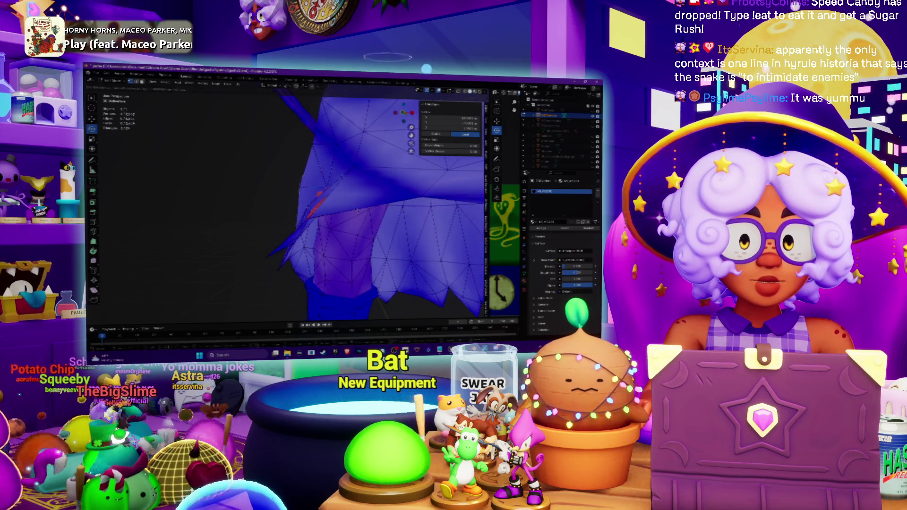
{"action": "scroll", "coordinate": [363, 214], "scroll_direction": "up", "scroll_amount": 5}
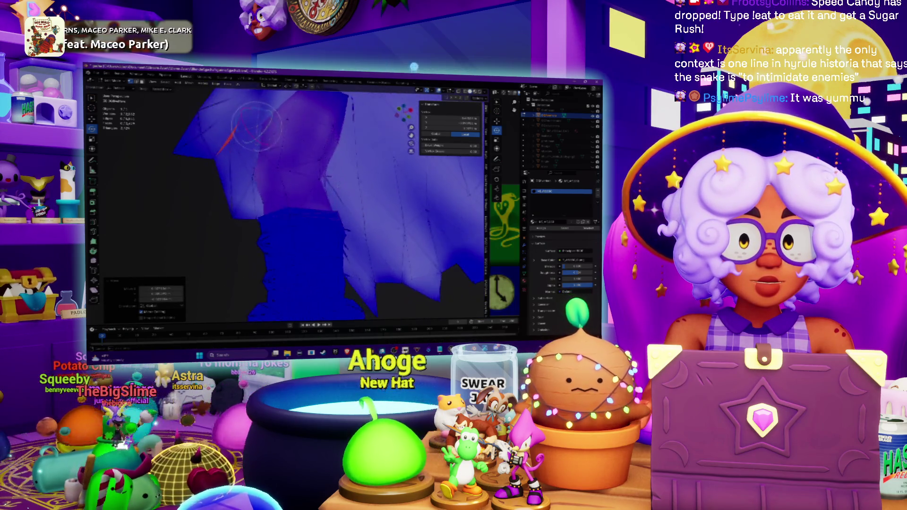
Step: Inspect the cape and head, circle-selecting the leftover red faces
{"action": "mouse_move", "coordinate": [246, 127]}
{"action": "left_mouse_down"}
{"action": "mouse_move", "coordinate": [360, 219]}
{"action": "mouse_move", "coordinate": [278, 174]}
{"action": "left_mouse_up"}
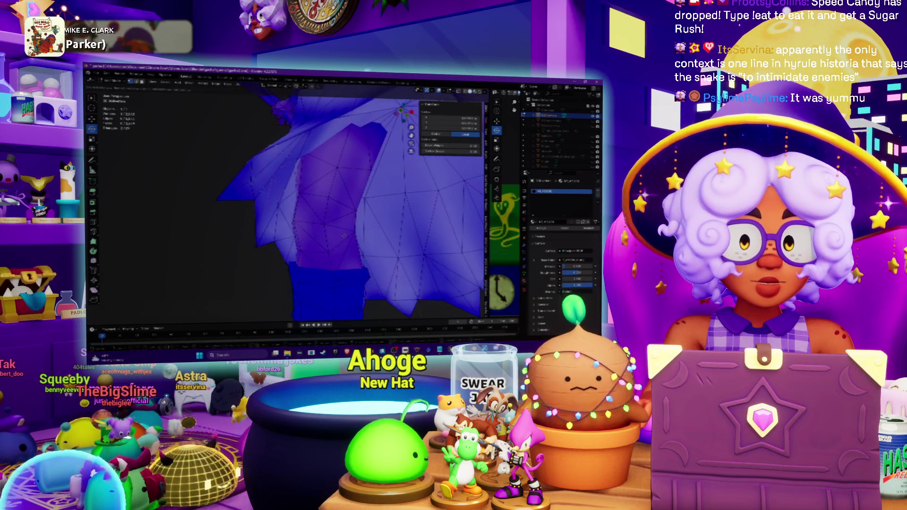
{"action": "scroll", "coordinate": [277, 173], "scroll_direction": "down", "scroll_amount": 6}
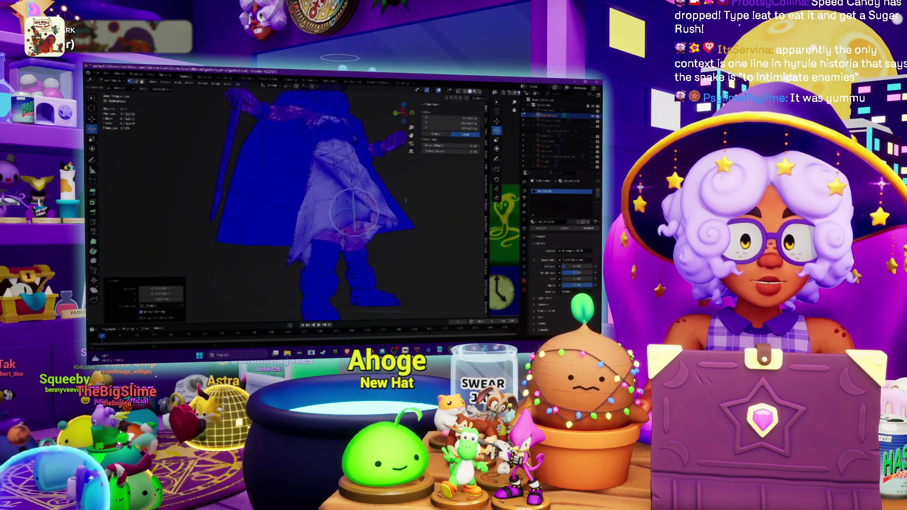
{"action": "scroll", "coordinate": [244, 261], "scroll_direction": "up", "scroll_amount": 8}
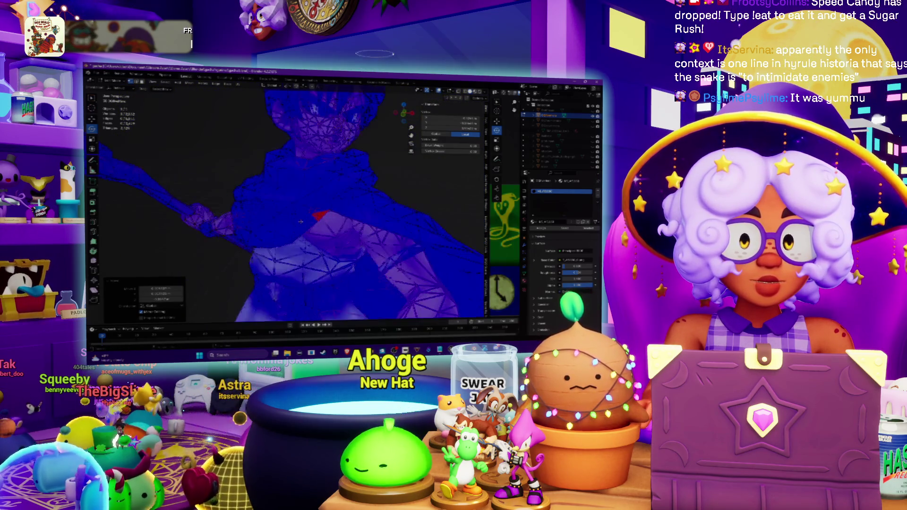
{"action": "left_click_drag", "start_coordinate": [245, 262], "coordinate": [317, 316]}
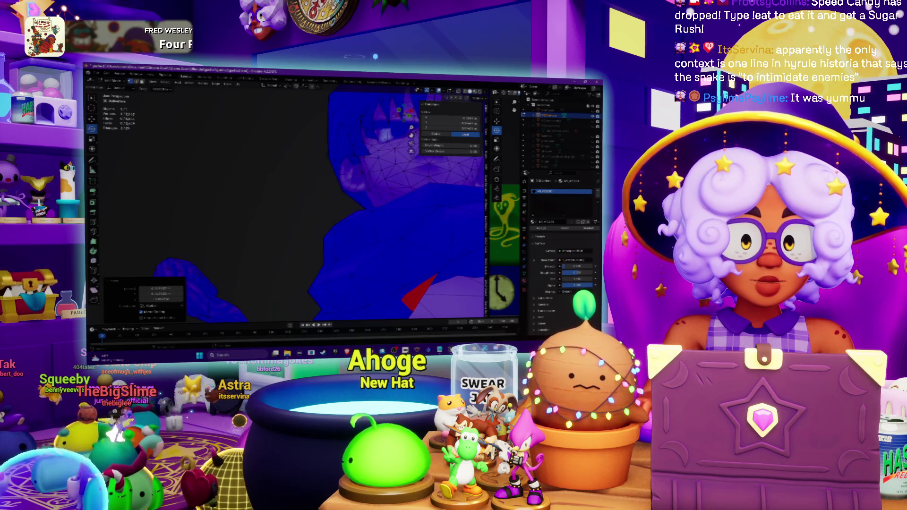
{"action": "key", "text": "g"}
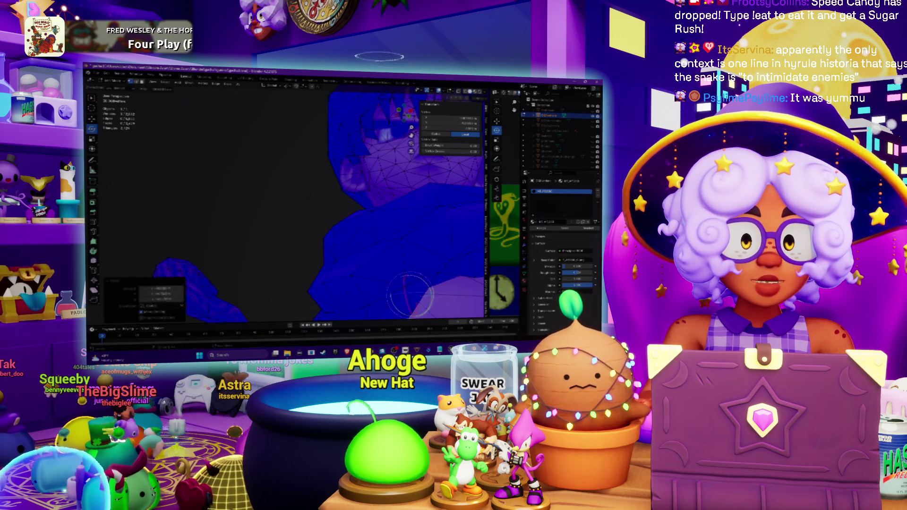
{"action": "scroll", "coordinate": [411, 296], "scroll_direction": "down", "scroll_amount": 8}
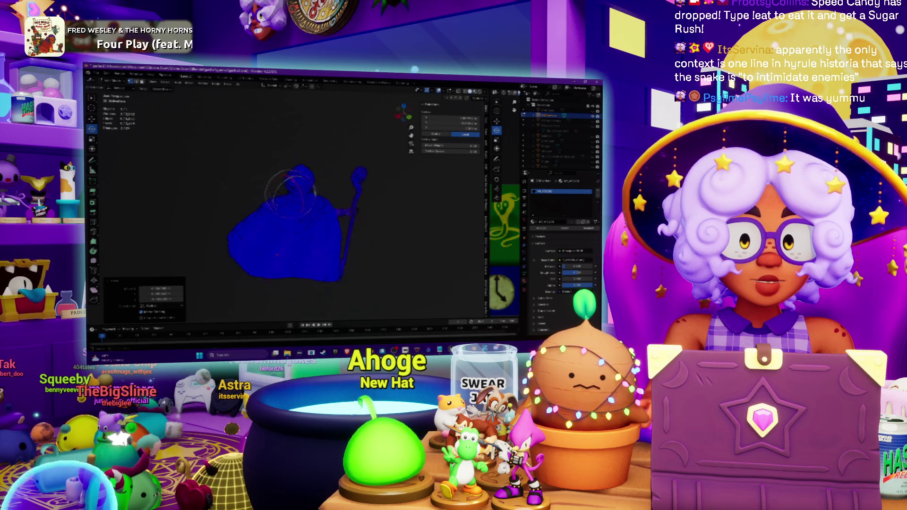
{"action": "scroll", "coordinate": [291, 192], "scroll_direction": "up", "scroll_amount": 6}
{"action": "scroll", "coordinate": [318, 214], "scroll_direction": "down", "scroll_amount": 4}
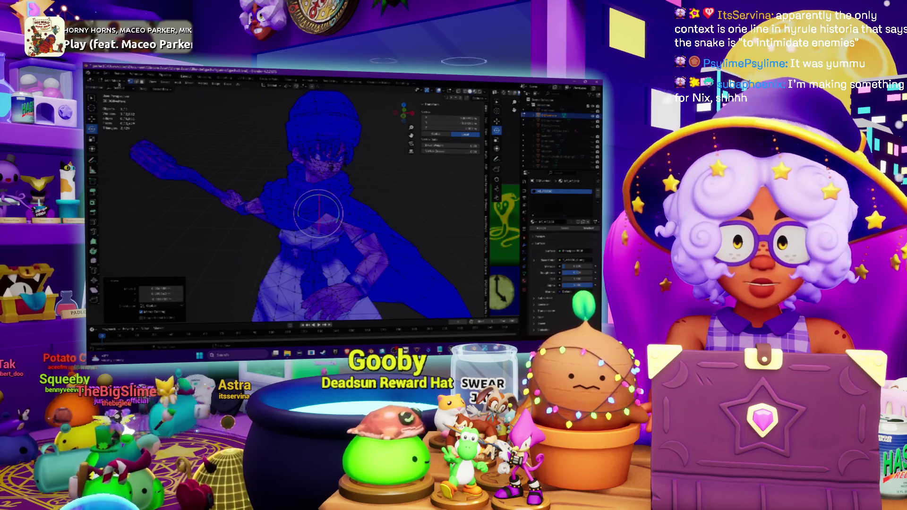
Step: Return to Object Mode and switch the viewport shading to Studio lighting
{"action": "key", "text": "Tab"}
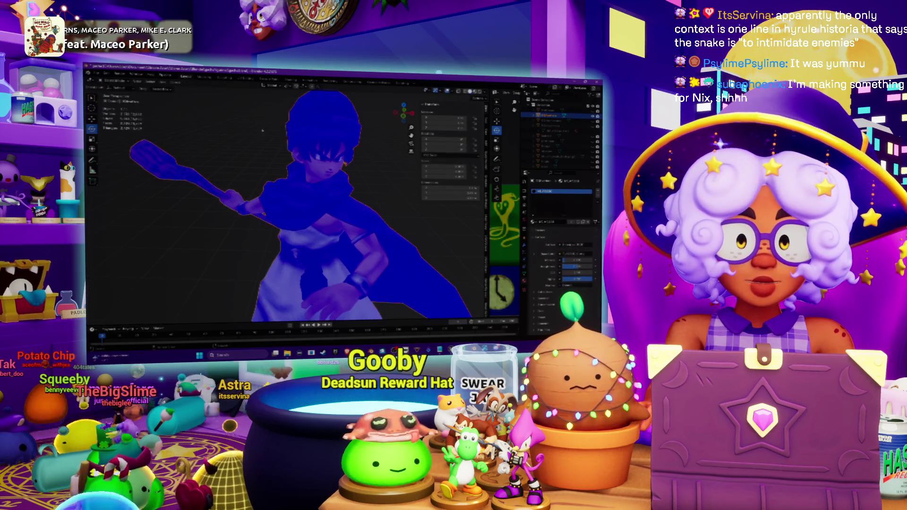
{"action": "scroll", "coordinate": [263, 132], "scroll_direction": "down", "scroll_amount": 1}
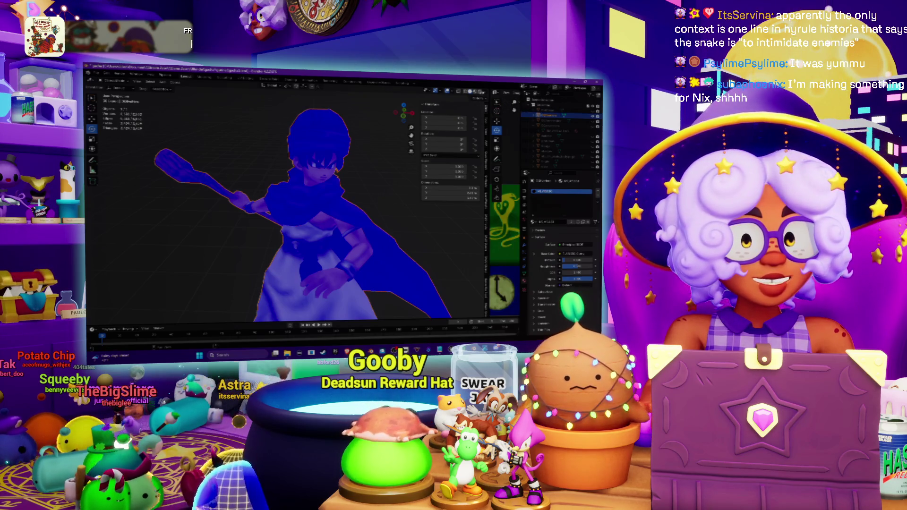
{"action": "left_click", "coordinate": [487, 93]}
{"action": "left_click", "coordinate": [482, 138]}
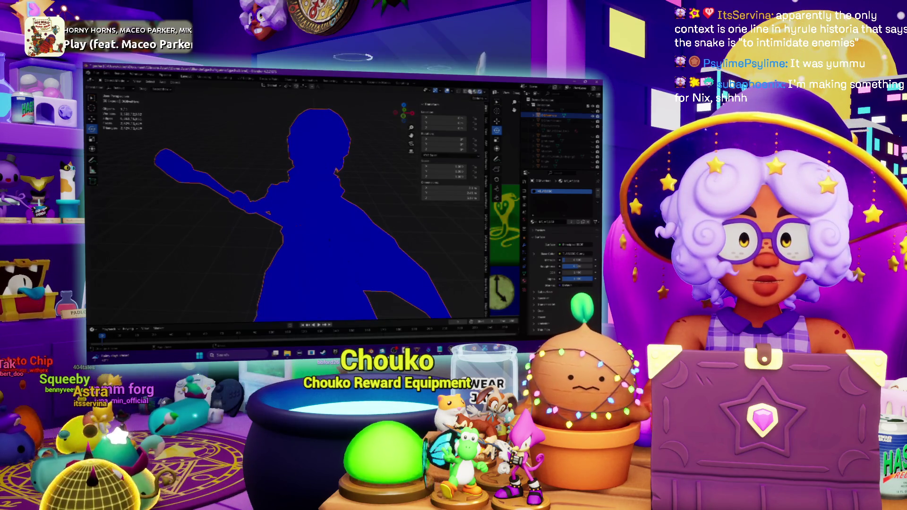
Step: Switch the viewport lighting to MatCap and orbit around the caped figure
{"action": "left_click", "coordinate": [481, 91]}
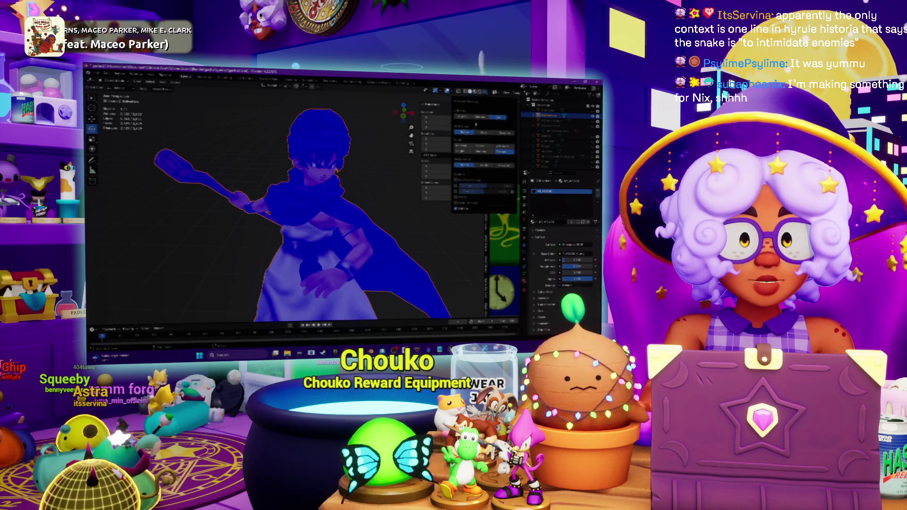
{"action": "left_click", "coordinate": [479, 116]}
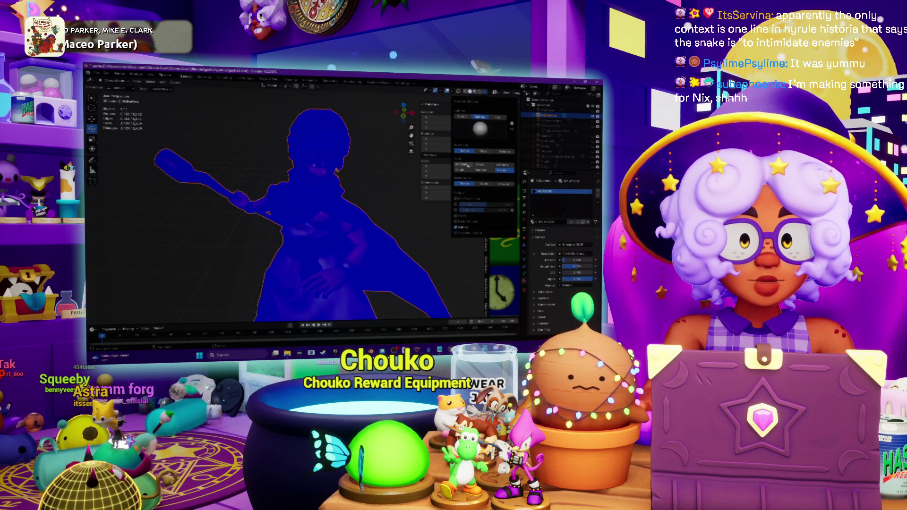
{"action": "mouse_move", "coordinate": [326, 166]}
{"action": "left_mouse_down"}
{"action": "mouse_move", "coordinate": [348, 160]}
{"action": "mouse_move", "coordinate": [309, 171]}
{"action": "mouse_move", "coordinate": [349, 184]}
{"action": "left_mouse_up"}
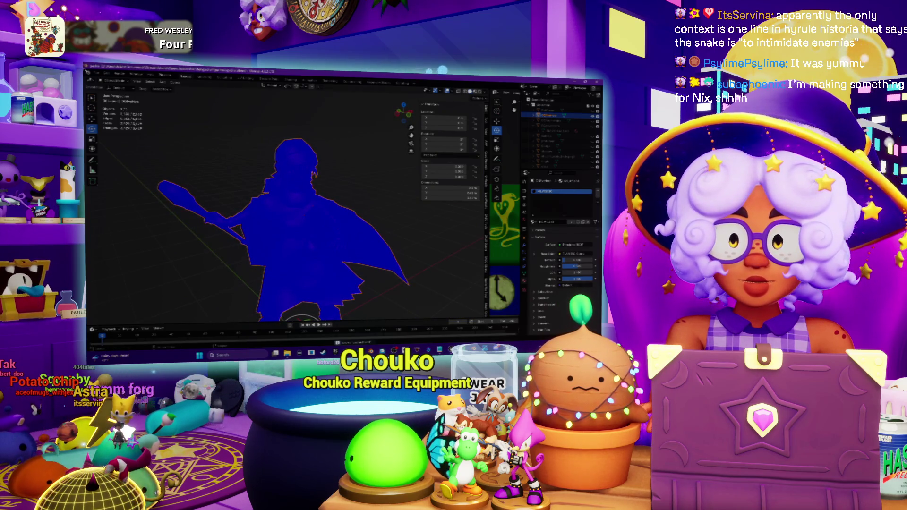
{"action": "left_click", "coordinate": [96, 74]}
Step: Export the character as FBX, overwriting the third existing file in the exports folder
{"action": "mouse_move", "coordinate": [116, 161]}
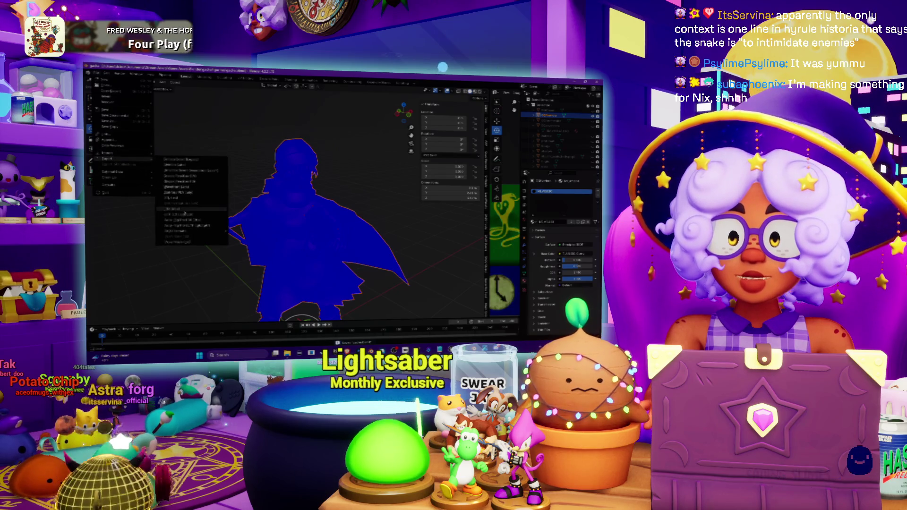
{"action": "left_click", "coordinate": [184, 214]}
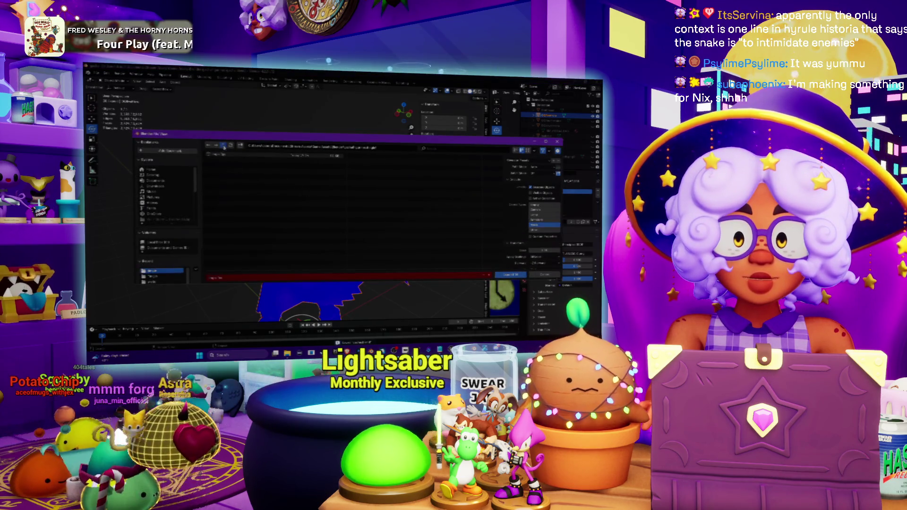
{"action": "left_click", "coordinate": [224, 148]}
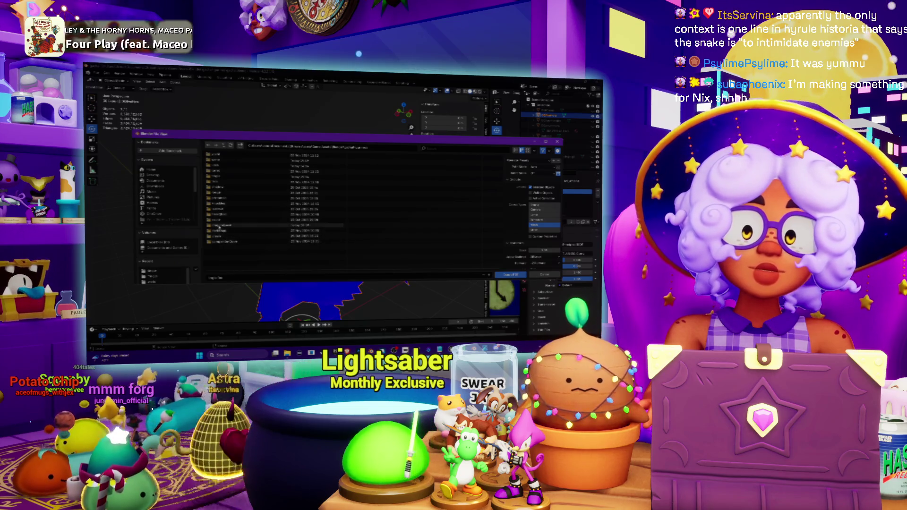
{"action": "double_click", "coordinate": [218, 226]}
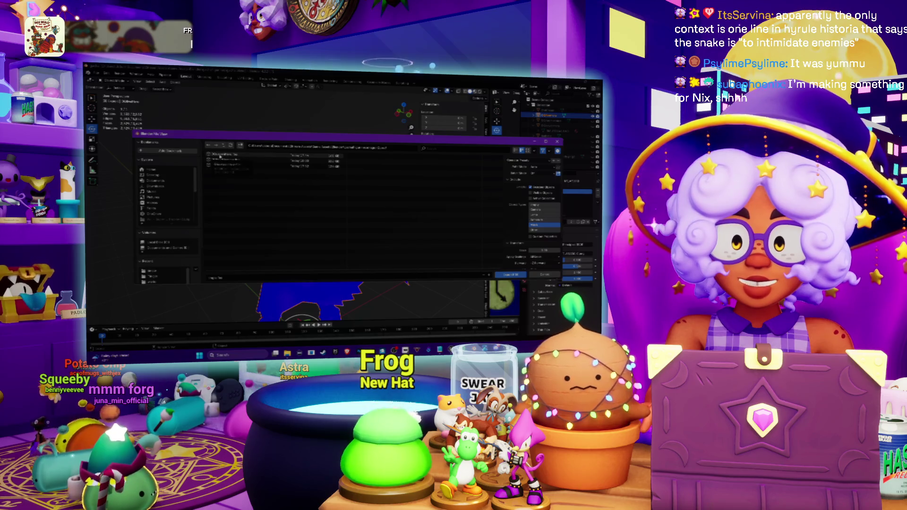
{"action": "left_click", "coordinate": [220, 156]}
{"action": "left_click", "coordinate": [219, 166]}
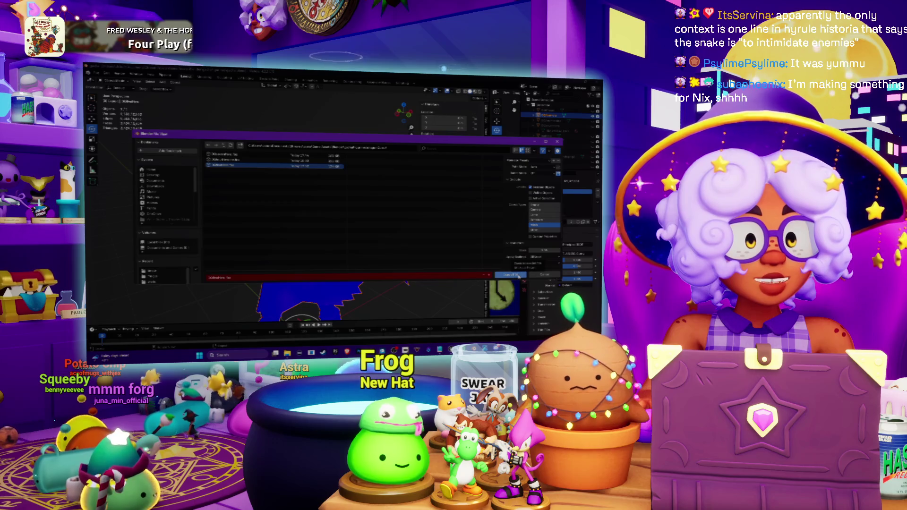
{"action": "left_click", "coordinate": [517, 275]}
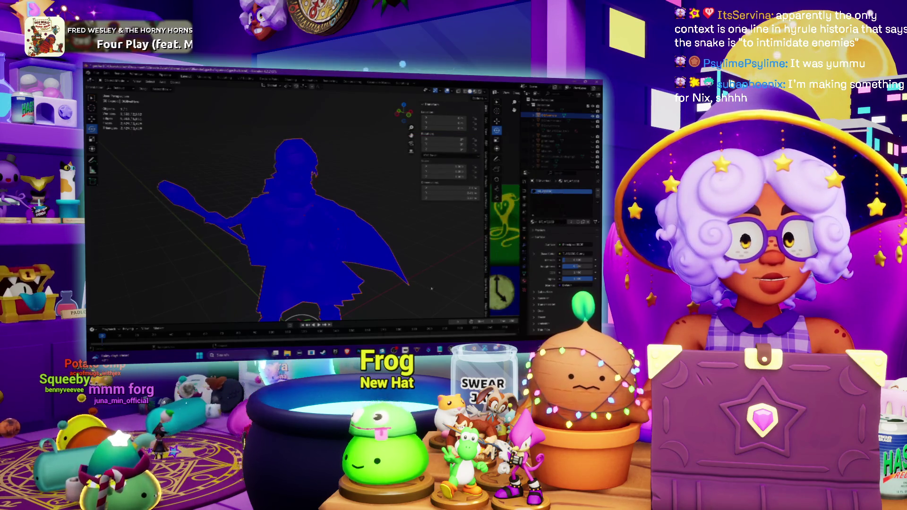
Step: Check the exported model in Unreal Engine, then return to Blender and enter Edit Mode
{"action": "mouse_move", "coordinate": [501, 351]}
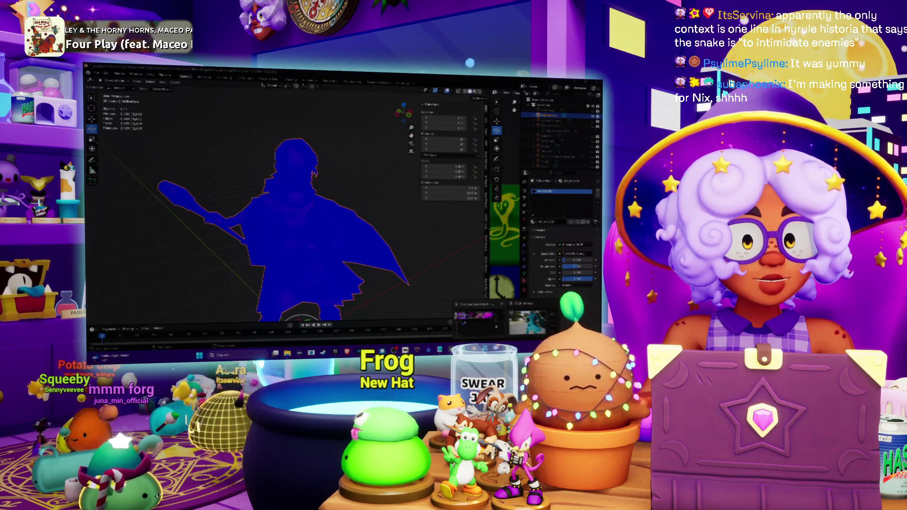
{"action": "left_click", "coordinate": [527, 321]}
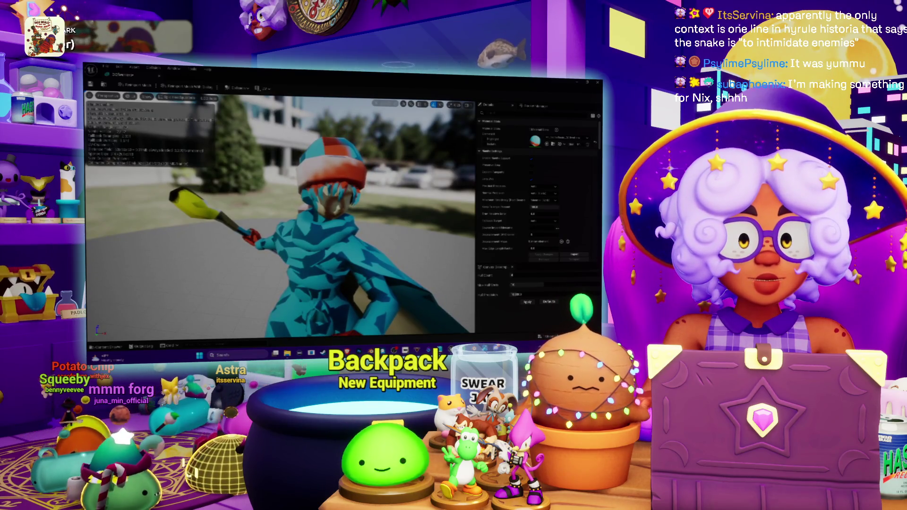
{"action": "key", "text": "alt+Tab"}
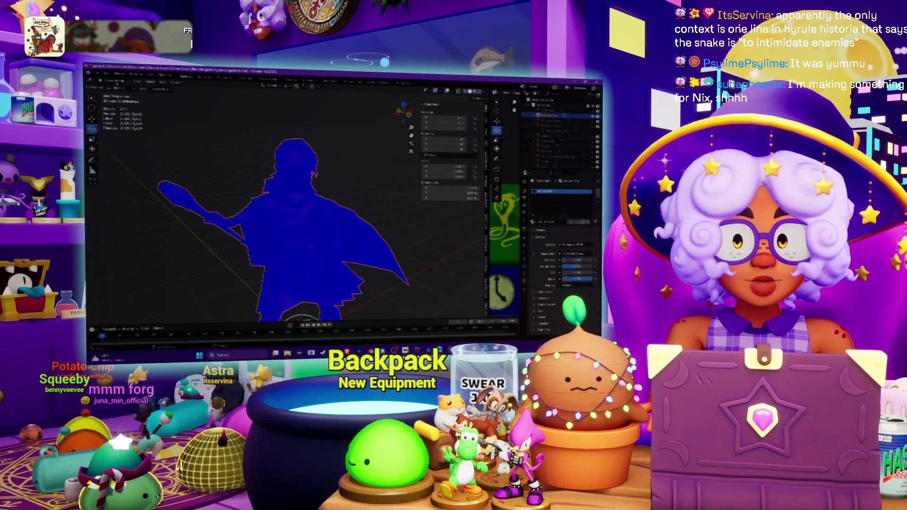
{"action": "key", "text": "Tab"}
Step: Apply an operation from the Mesh menu to the character, then return to Object Mode
{"action": "left_click", "coordinate": [187, 85]}
{"action": "mouse_move", "coordinate": [219, 184]}
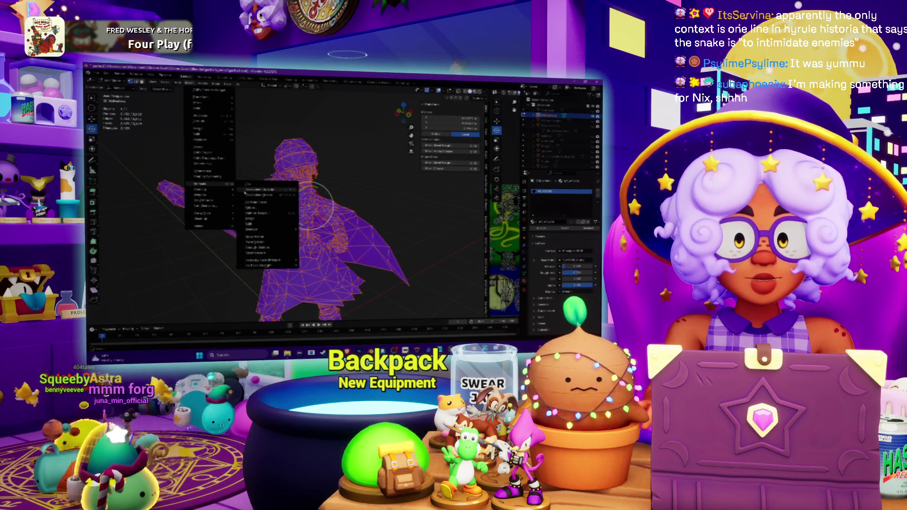
{"action": "left_click", "coordinate": [267, 251]}
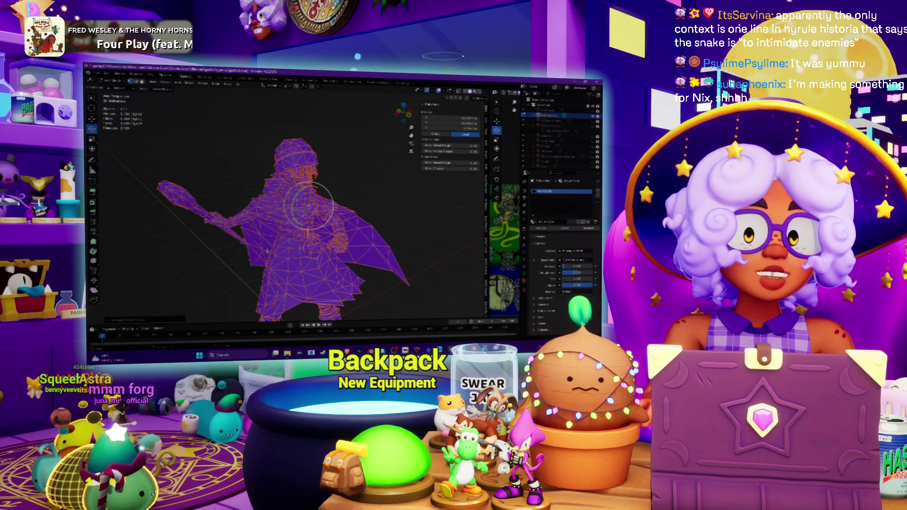
{"action": "left_click", "coordinate": [108, 87]}
{"action": "left_click", "coordinate": [113, 93]}
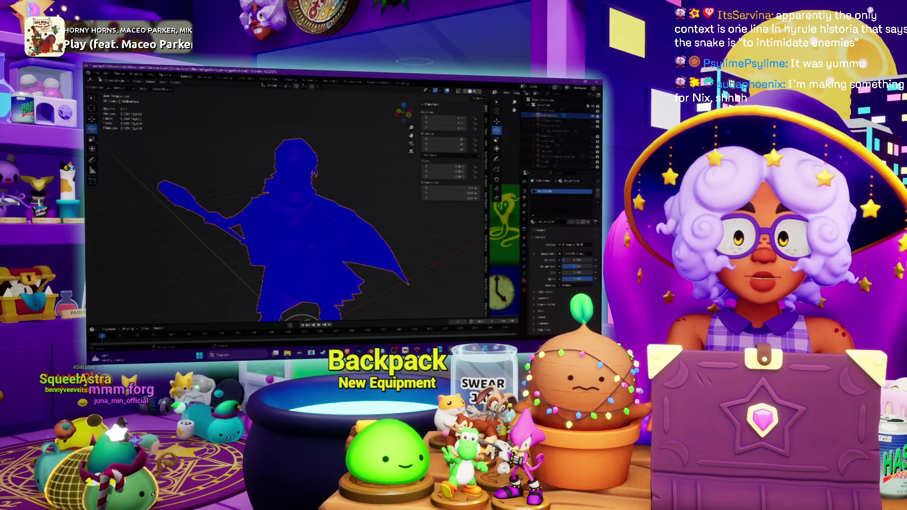
Step: Re-export the FBX over the same file and check the textured result in Unreal Engine
{"action": "left_click", "coordinate": [108, 87]}
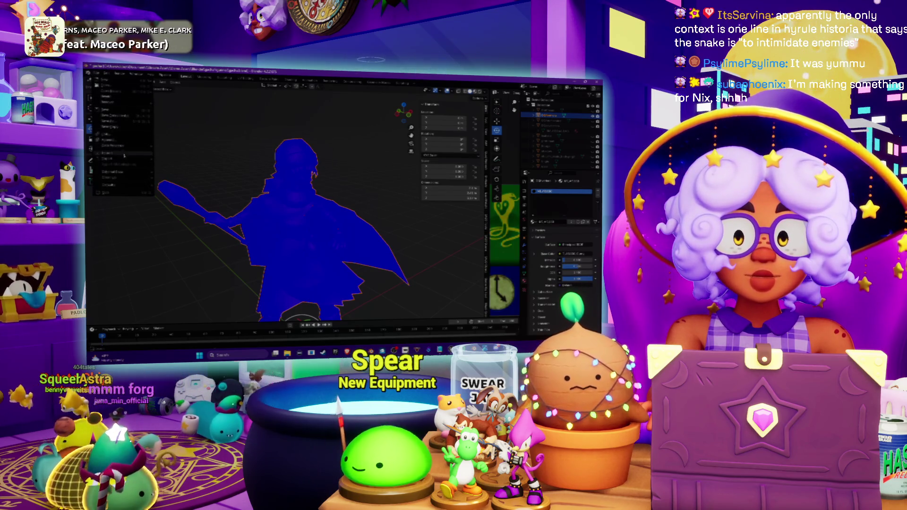
{"action": "mouse_move", "coordinate": [124, 162]}
{"action": "left_click", "coordinate": [183, 210]}
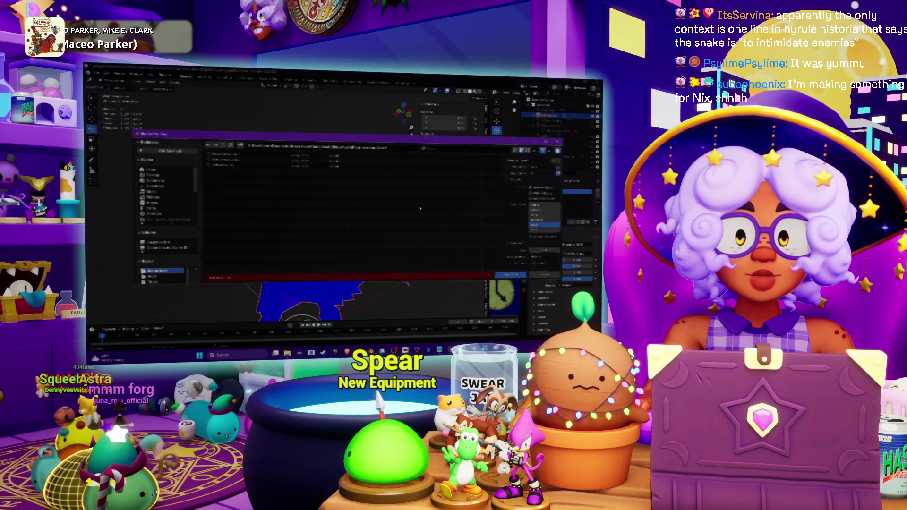
{"action": "left_click", "coordinate": [504, 276]}
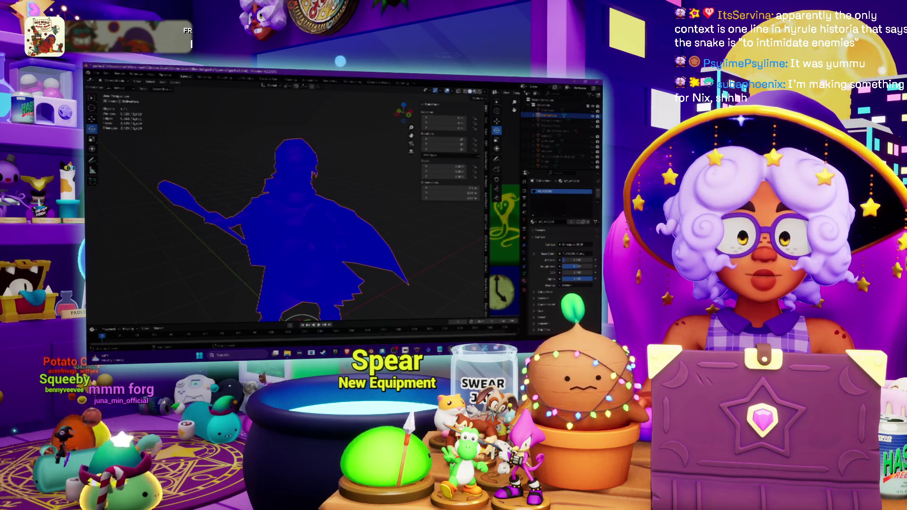
{"action": "key", "text": "alt+Tab"}
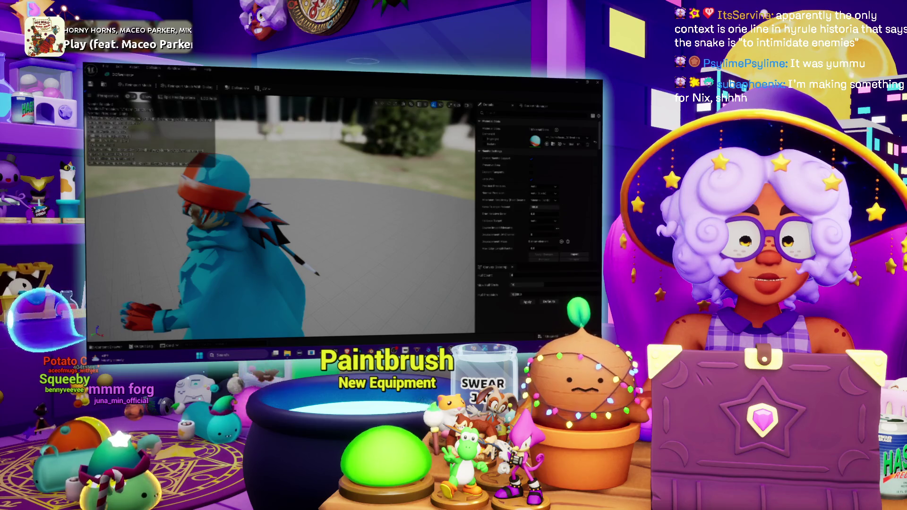
{"action": "key", "text": "alt+Tab"}
{"action": "left_click", "coordinate": [106, 75]}
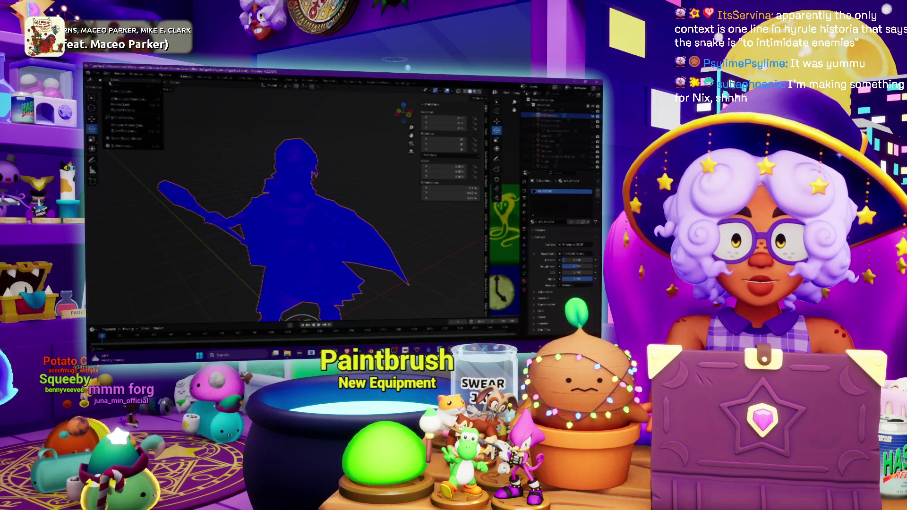
Step: Revert the mesh to an earlier edit-mode step from the Undo History, then open the viewport shading options
{"action": "mouse_move", "coordinate": [119, 93]}
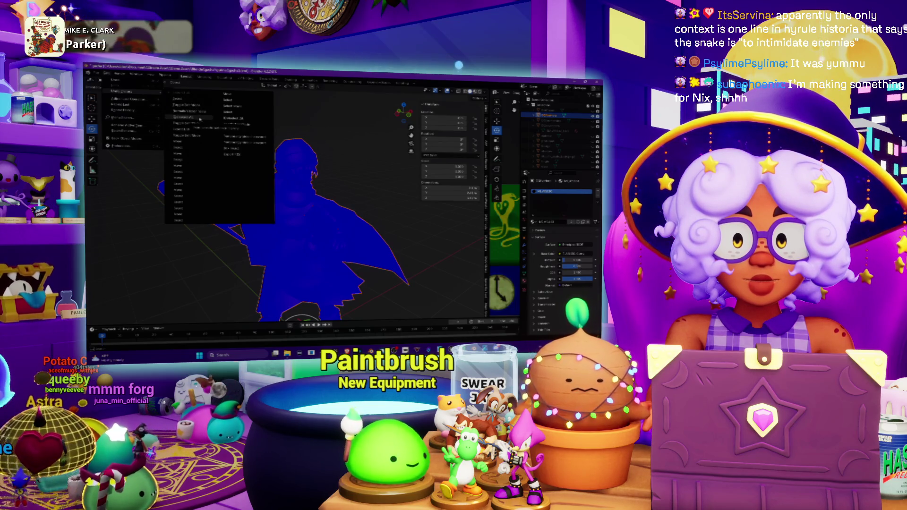
{"action": "left_click", "coordinate": [197, 123]}
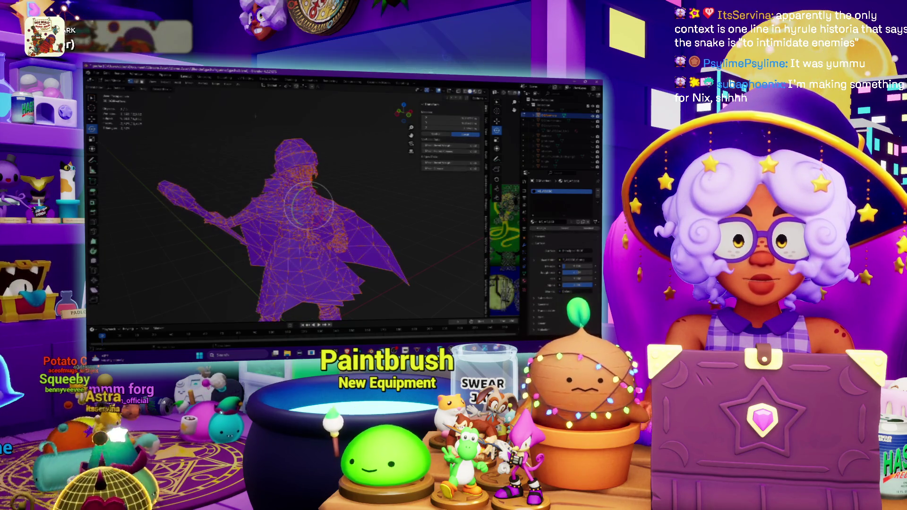
{"action": "left_click", "coordinate": [485, 97]}
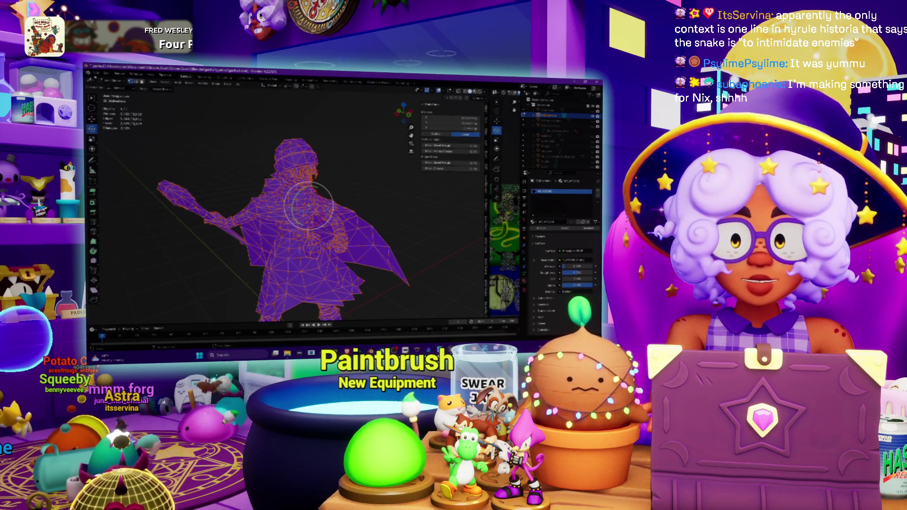
Step: Reopen the FBX export file browser and scroll through its options
{"action": "left_click", "coordinate": [97, 74]}
{"action": "mouse_move", "coordinate": [132, 159]}
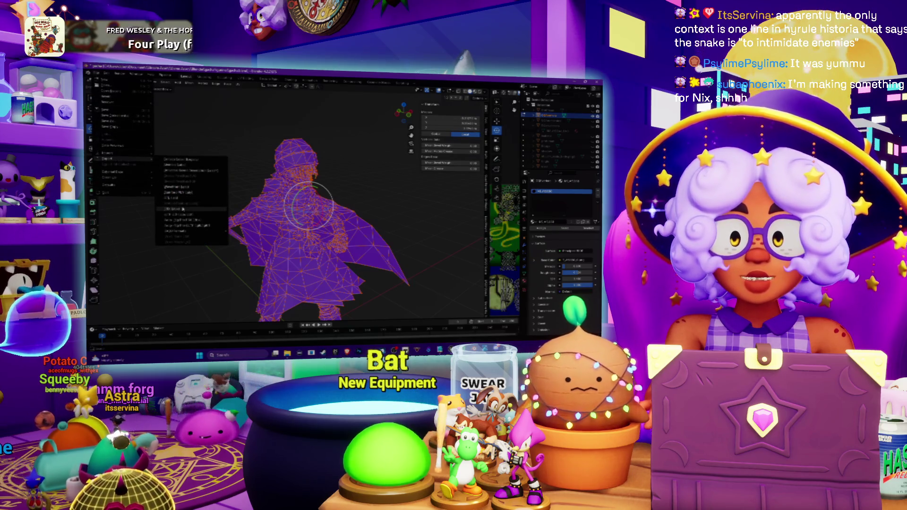
{"action": "left_click", "coordinate": [183, 209]}
{"action": "scroll", "coordinate": [532, 237], "scroll_direction": "down", "scroll_amount": 3}
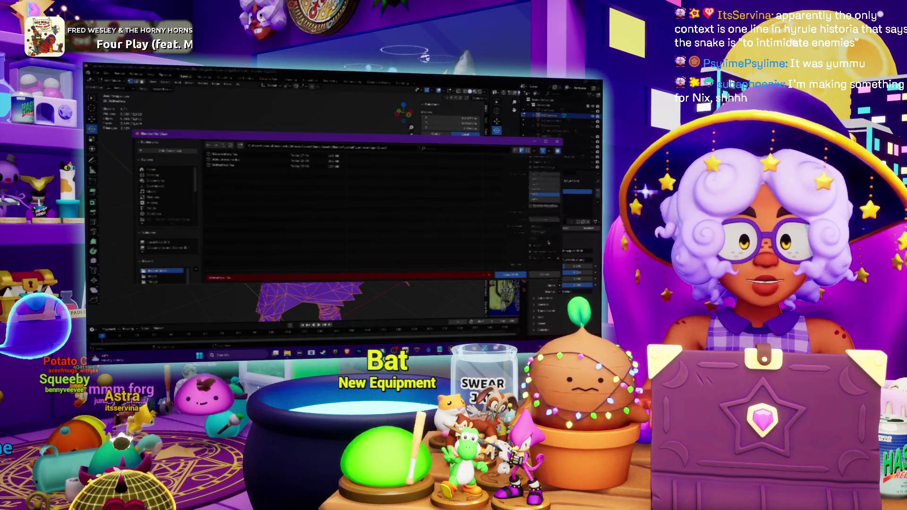
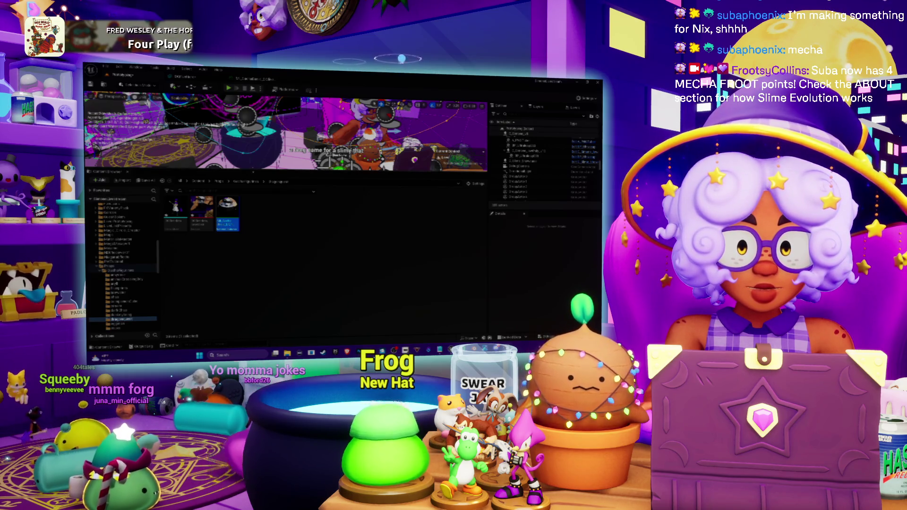
Step: Go up to the top-level Content folder in the Content Browser
{"action": "left_click", "coordinate": [247, 198]}
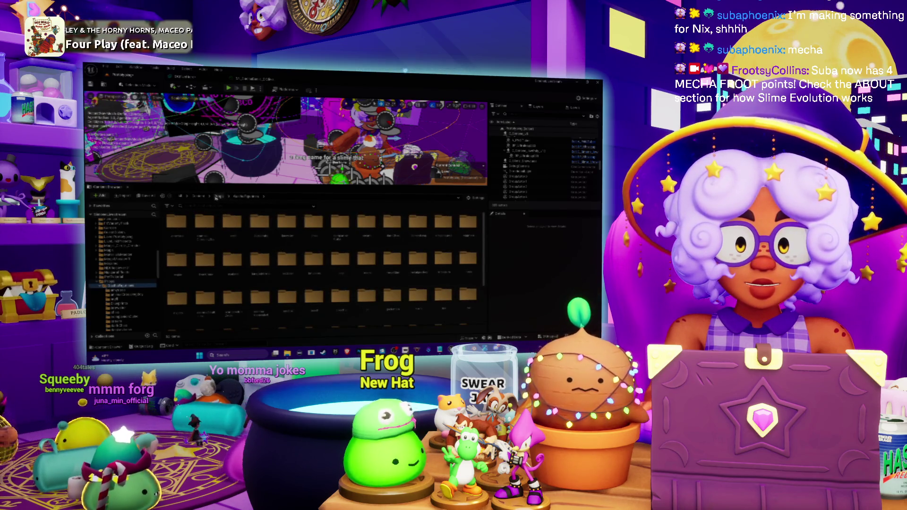
{"action": "scroll", "coordinate": [260, 260], "scroll_direction": "down", "scroll_amount": 5}
{"action": "scroll", "coordinate": [283, 265], "scroll_direction": "up", "scroll_amount": 5}
{"action": "scroll", "coordinate": [135, 230], "scroll_direction": "up", "scroll_amount": 3}
{"action": "left_click", "coordinate": [135, 228]}
Step: Search the assets for 'pearl', select the result, then select and frame the Sonic figurine
{"action": "left_click", "coordinate": [207, 205]}
{"action": "type", "text": "pearl"}
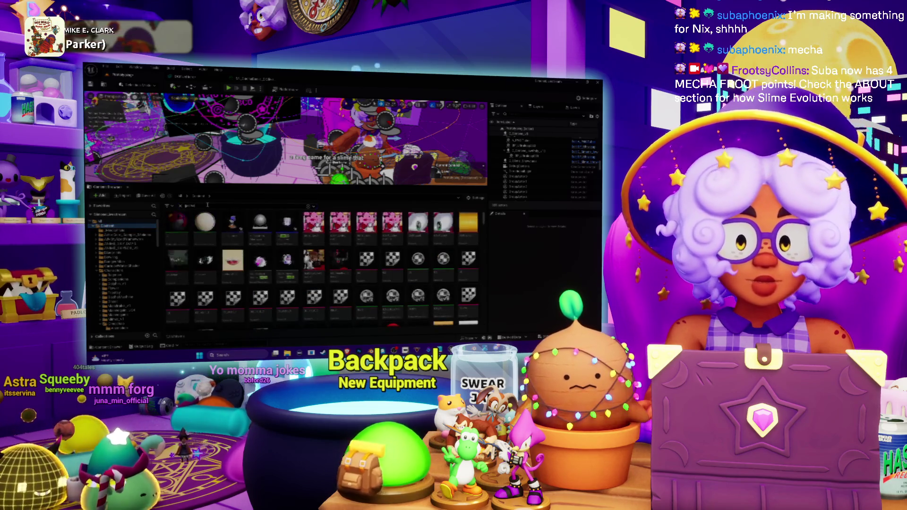
{"action": "left_click", "coordinate": [232, 222]}
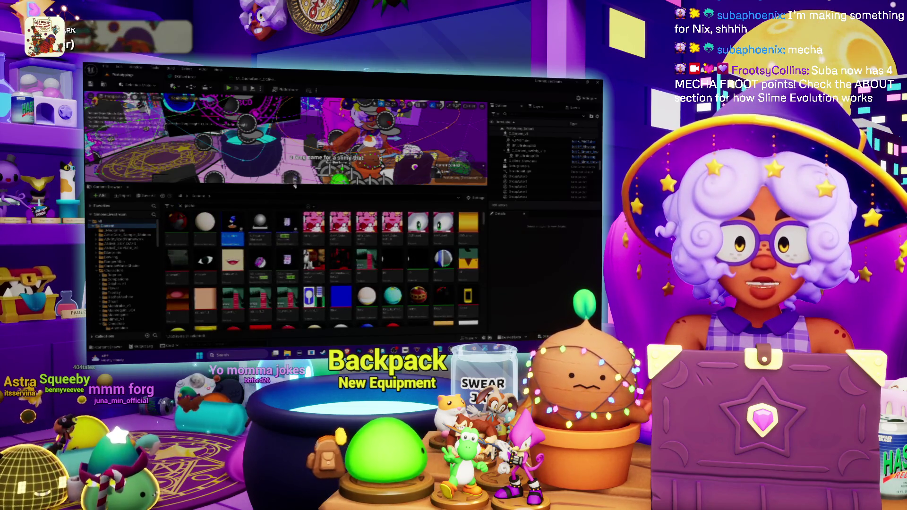
{"action": "left_click", "coordinate": [432, 178]}
{"action": "key", "text": "f"}
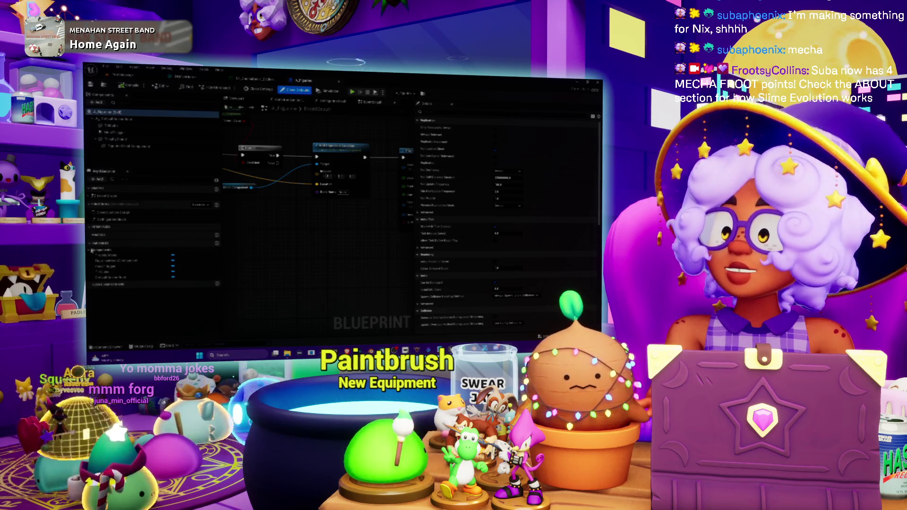
Step: Assign the caped mesh found by searching 'ac' to the figurine mesh component and preview it
{"action": "left_click", "coordinate": [116, 146]}
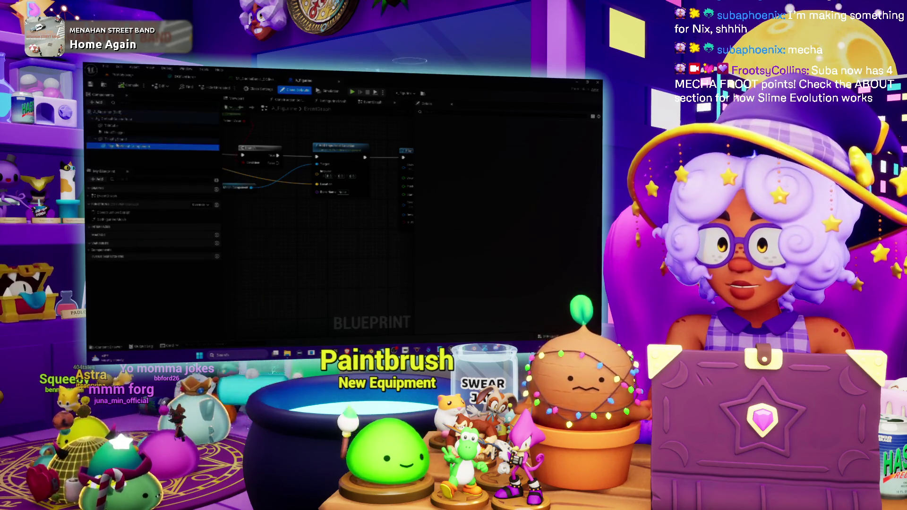
{"action": "left_click", "coordinate": [535, 215]}
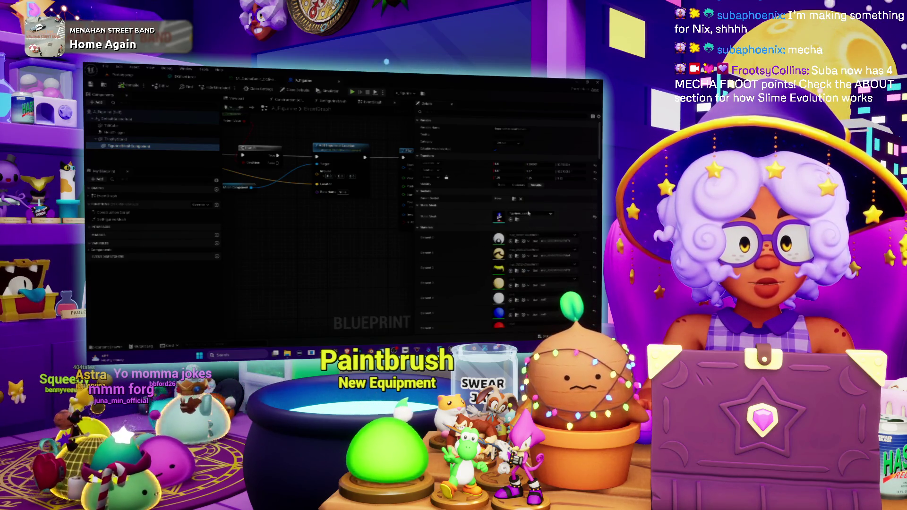
{"action": "left_click", "coordinate": [529, 214]}
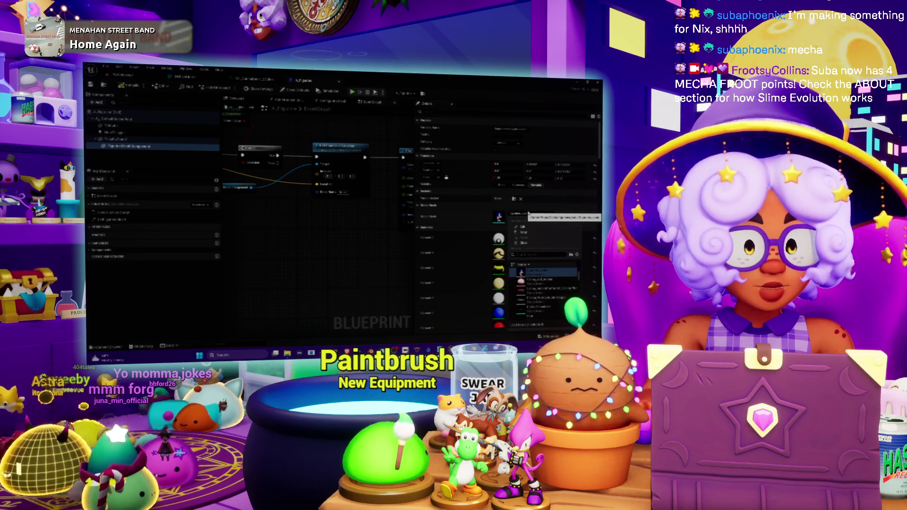
{"action": "type", "text": "ac"}
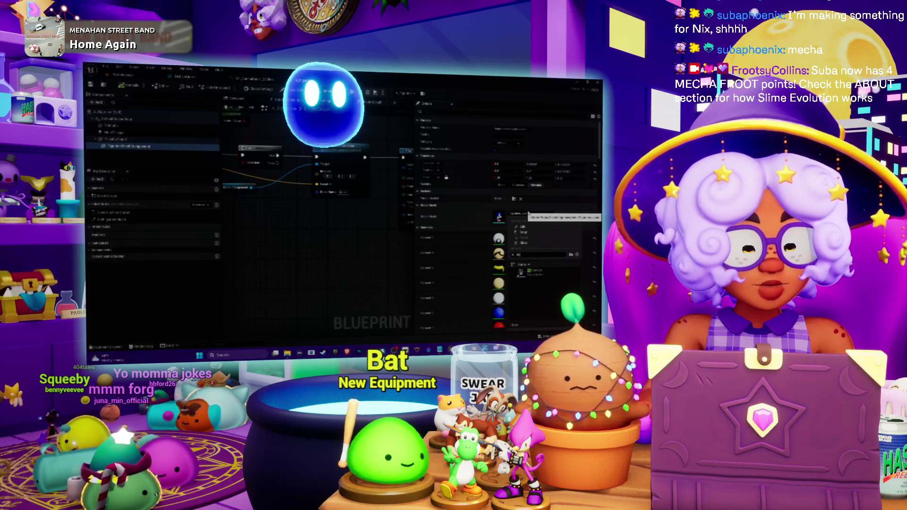
{"action": "key", "text": "Return"}
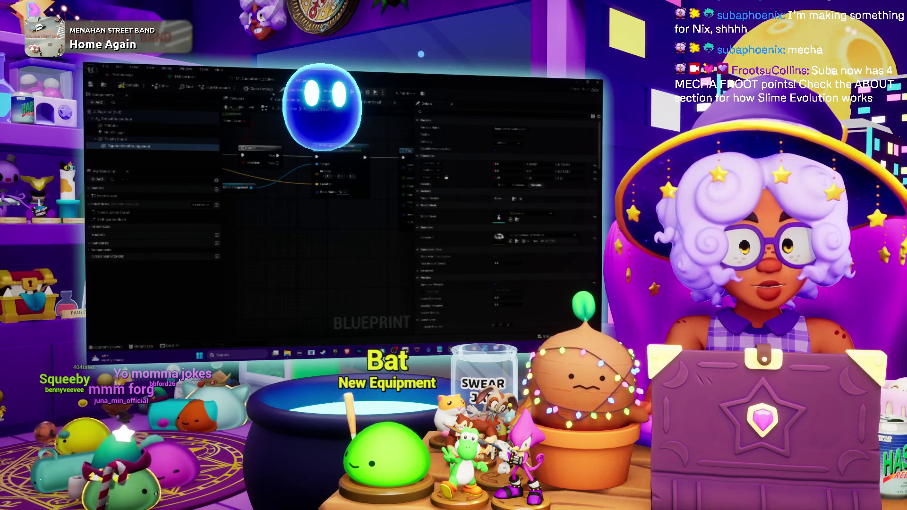
{"action": "left_click", "coordinate": [236, 99]}
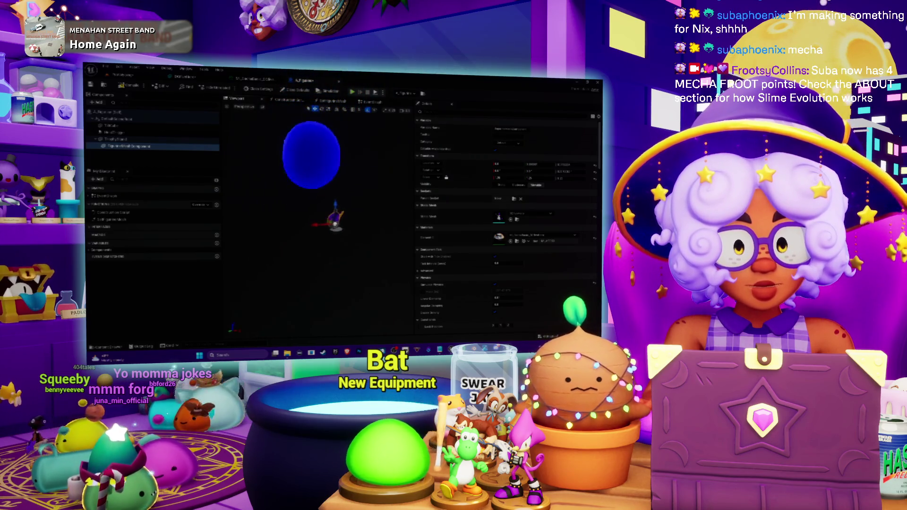
{"action": "scroll", "coordinate": [321, 213], "scroll_direction": "up", "scroll_amount": 5}
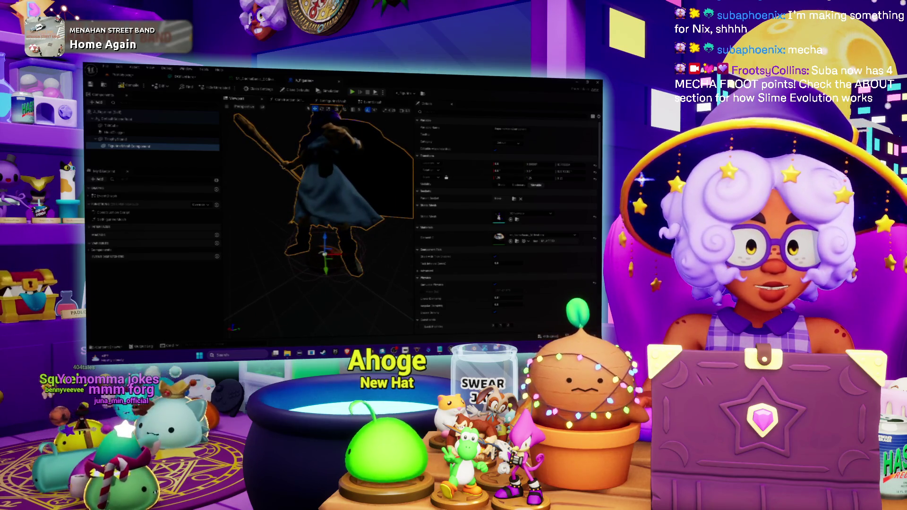
Step: Reimport the caped character mesh from its FBX and check it in the AJ_game Blueprint
{"action": "left_click", "coordinate": [245, 80]}
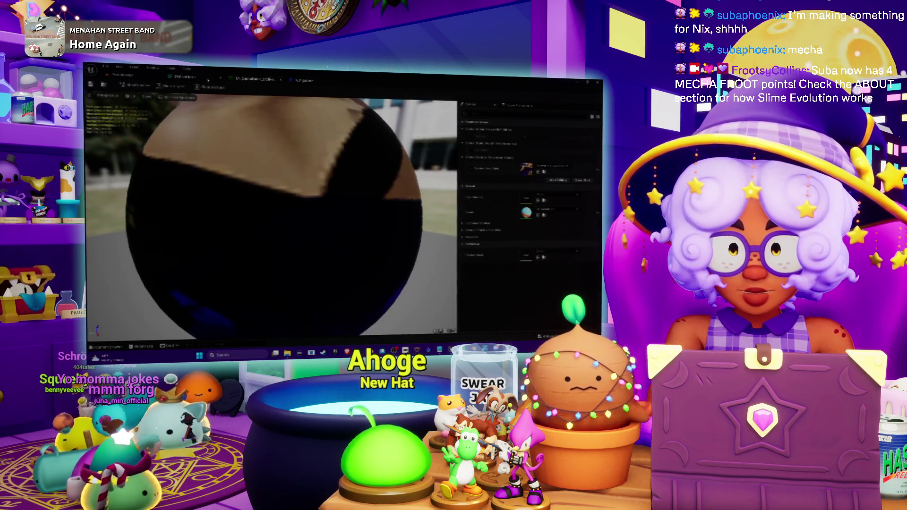
{"action": "left_click", "coordinate": [202, 81]}
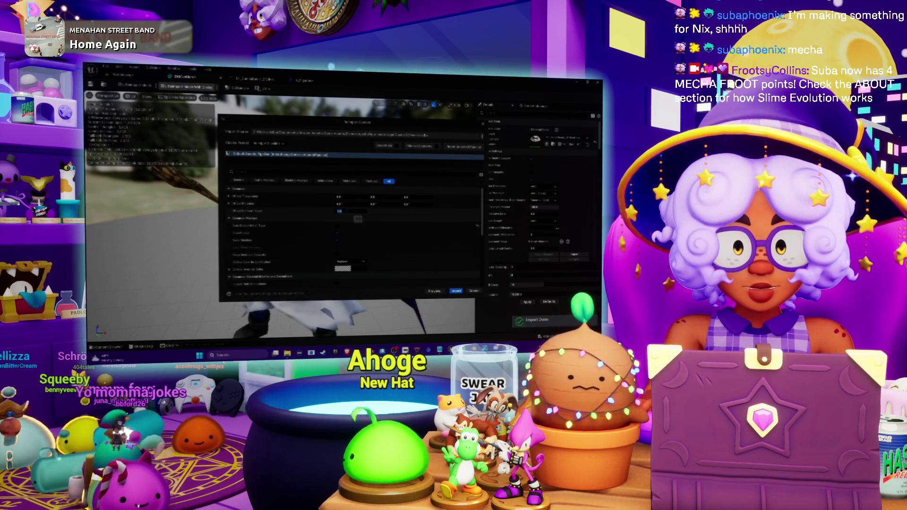
{"action": "left_click", "coordinate": [457, 292]}
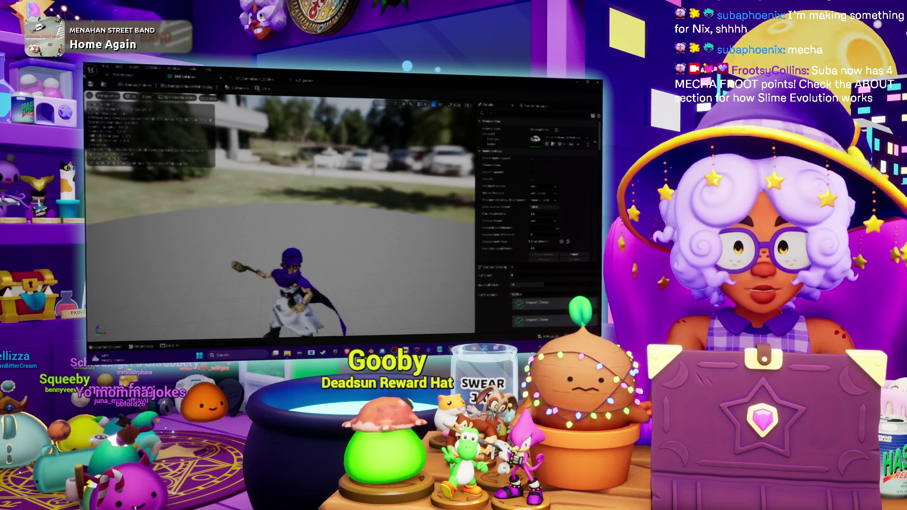
{"action": "left_click", "coordinate": [305, 81]}
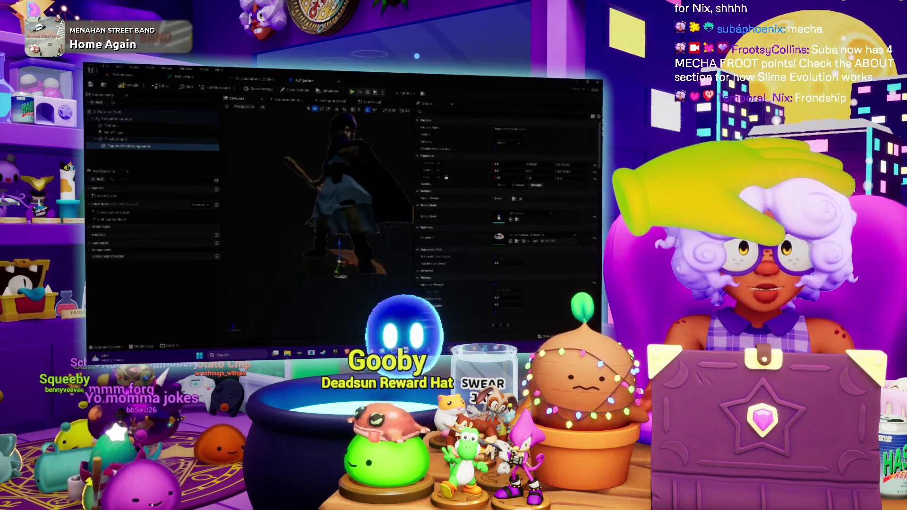
{"action": "left_click", "coordinate": [543, 217]}
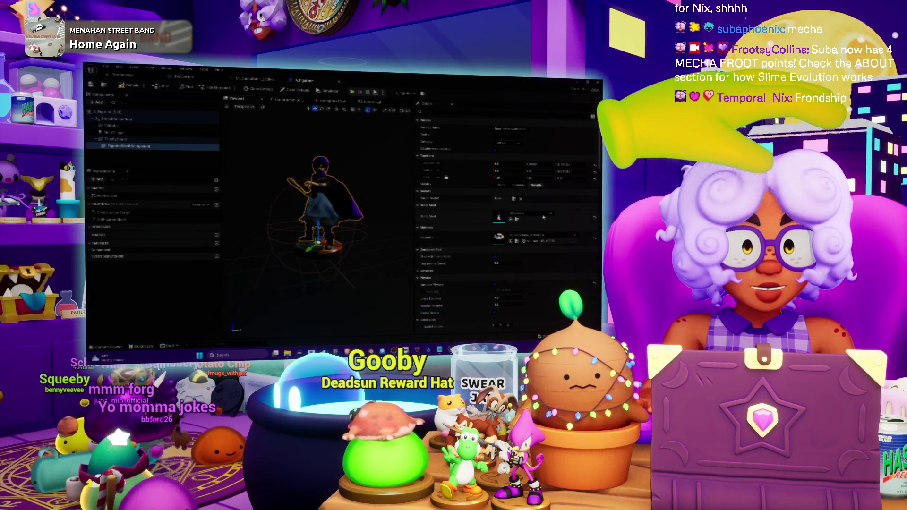
{"action": "left_click", "coordinate": [540, 213]}
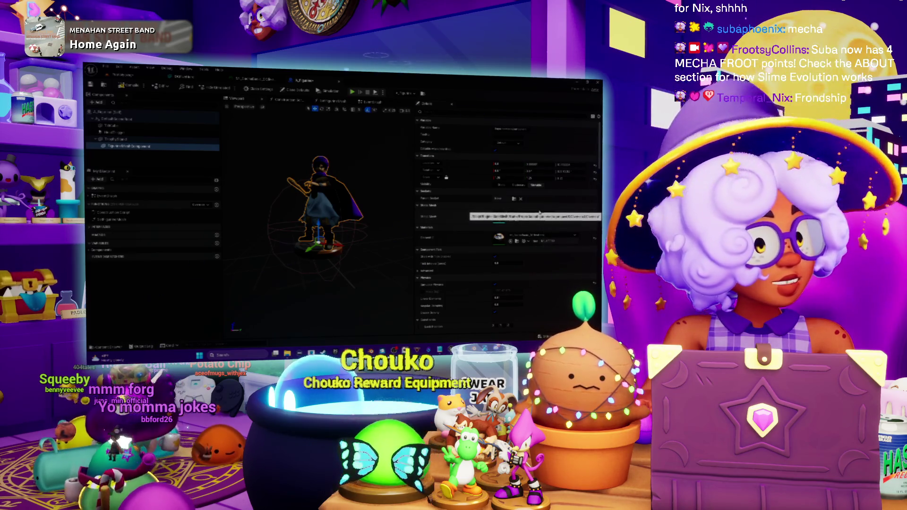
{"action": "left_click", "coordinate": [540, 213]}
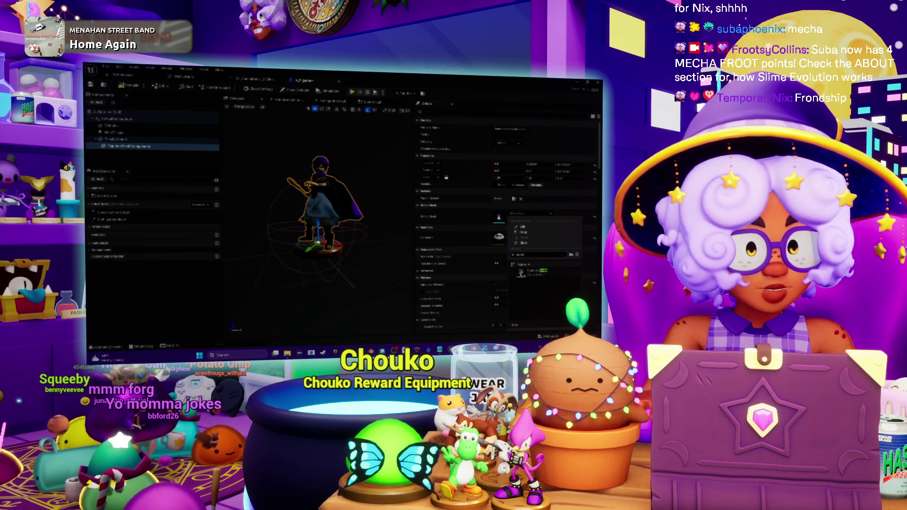
{"action": "left_click", "coordinate": [529, 271]}
{"action": "left_click_drag", "start_coordinate": [377, 236], "coordinate": [352, 222]}
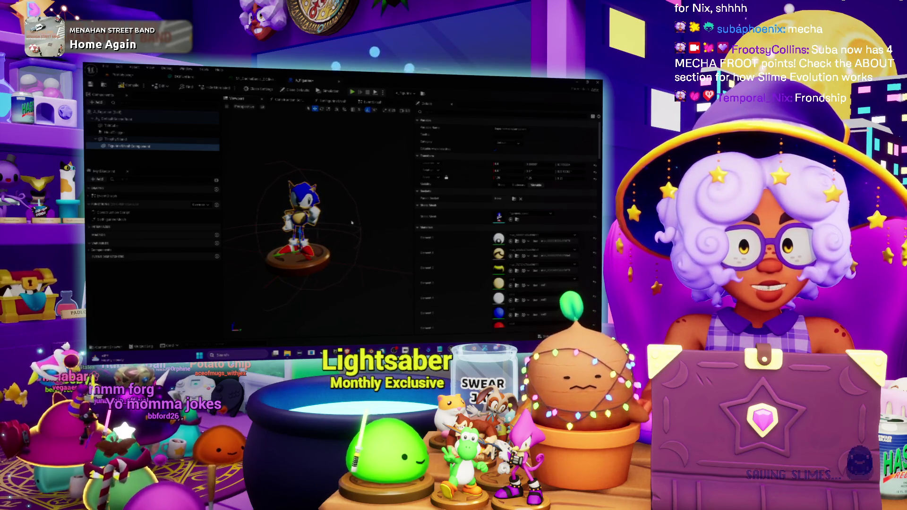
{"action": "key", "text": "ctrl+z"}
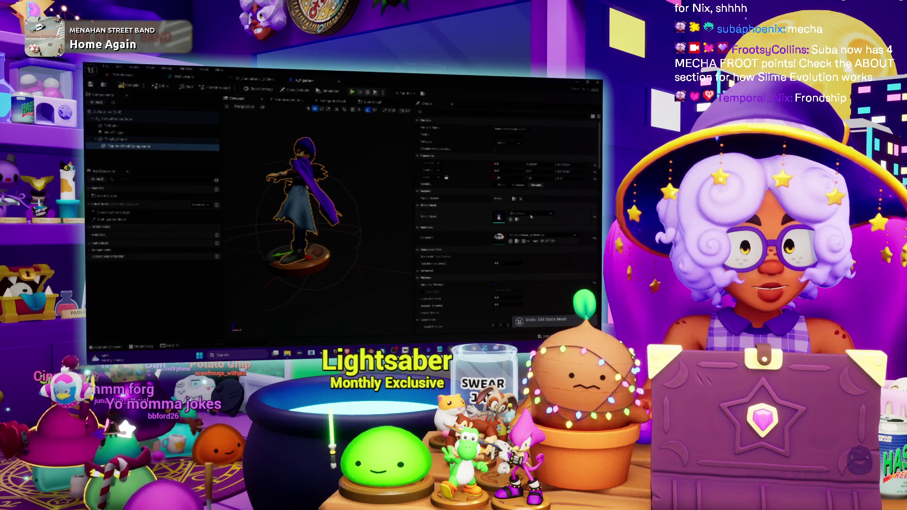
{"action": "left_click", "coordinate": [531, 214]}
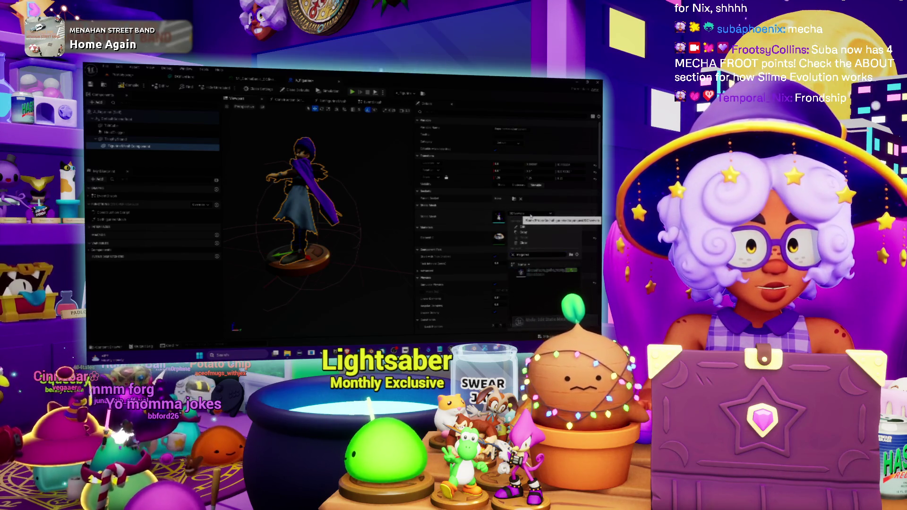
{"action": "left_click", "coordinate": [538, 273]}
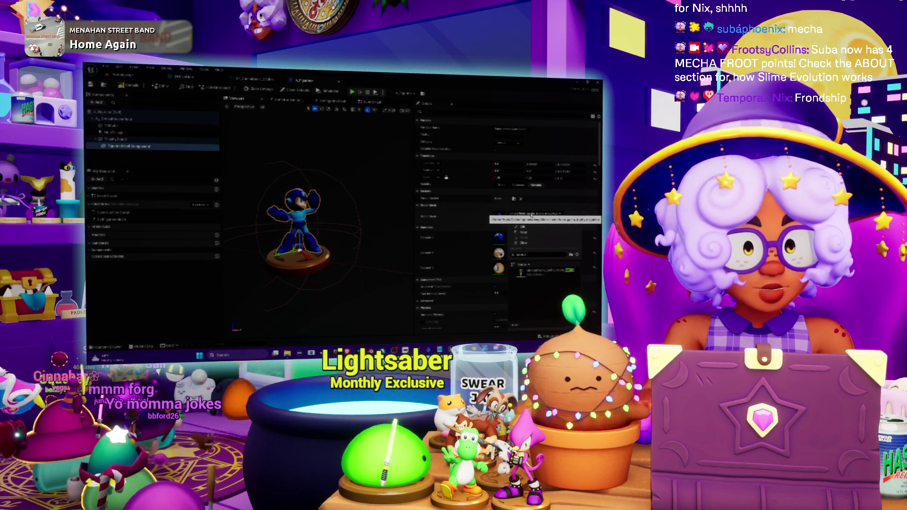
{"action": "left_click", "coordinate": [554, 273]}
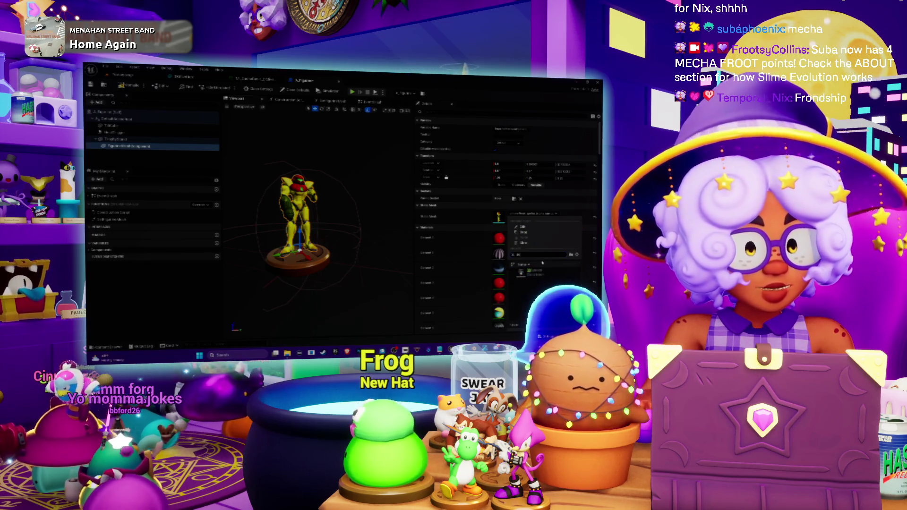
{"action": "left_click", "coordinate": [538, 273]}
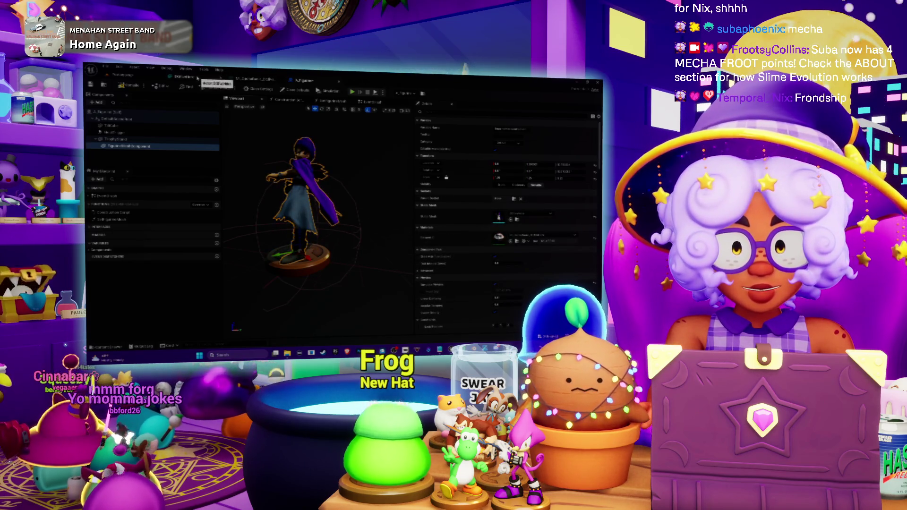
Step: Edit a value in the mesh import options and confirm them
{"action": "left_click", "coordinate": [197, 77]}
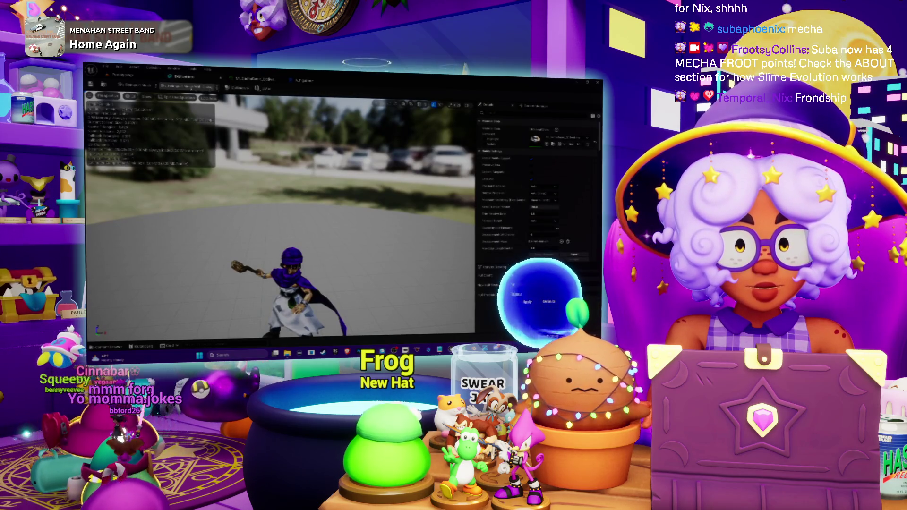
{"action": "left_click", "coordinate": [351, 189]}
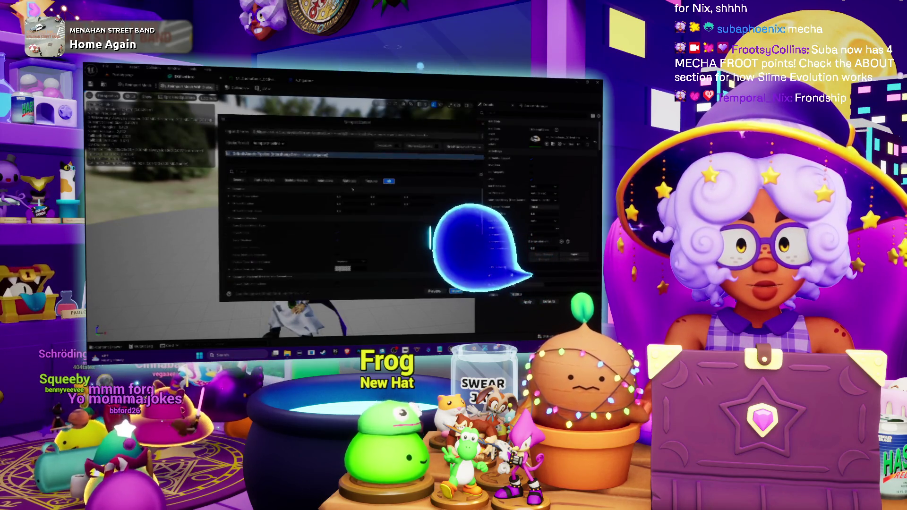
{"action": "left_click", "coordinate": [350, 212]}
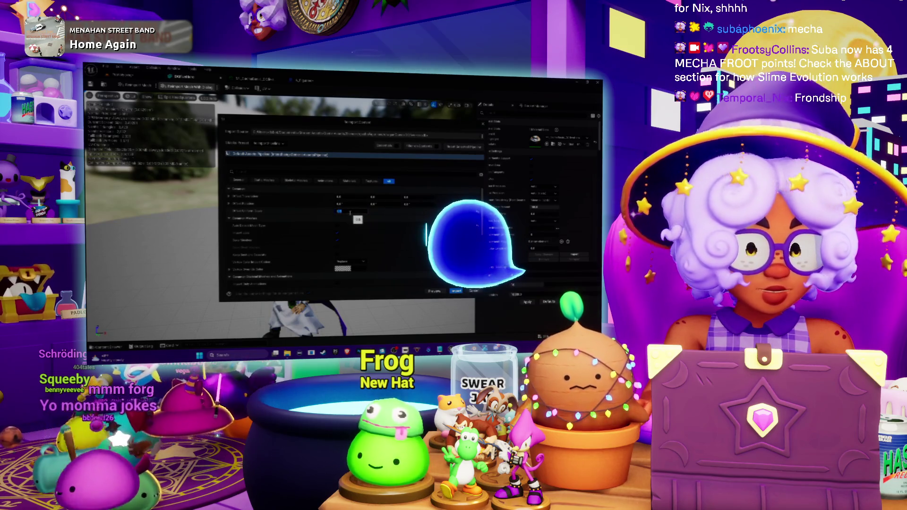
{"action": "key", "text": "Return"}
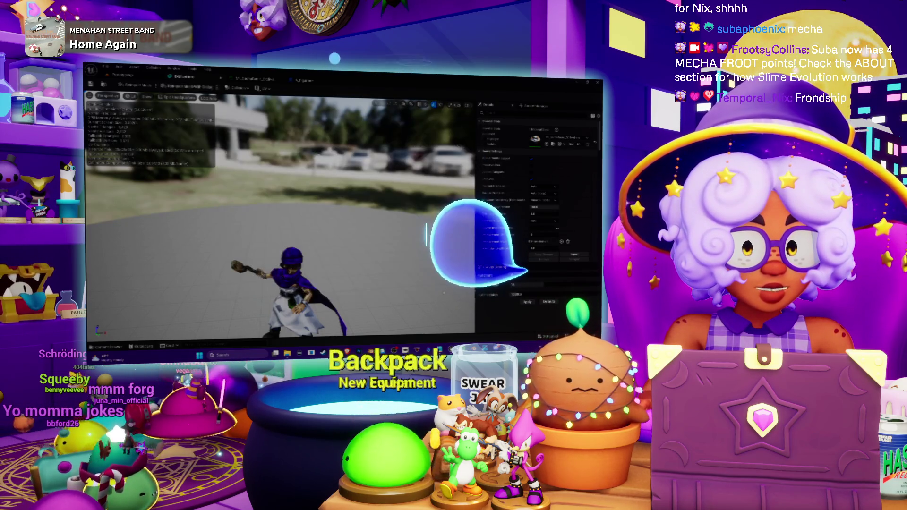
{"action": "key", "text": "Escape"}
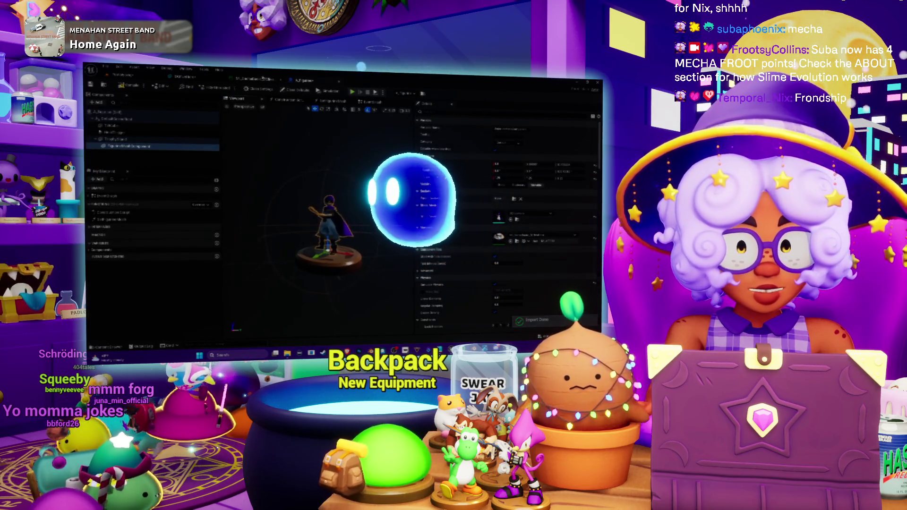
Step: Import the caped character mesh again and bring the A_game Blueprint back to front
{"action": "left_click", "coordinate": [185, 76]}
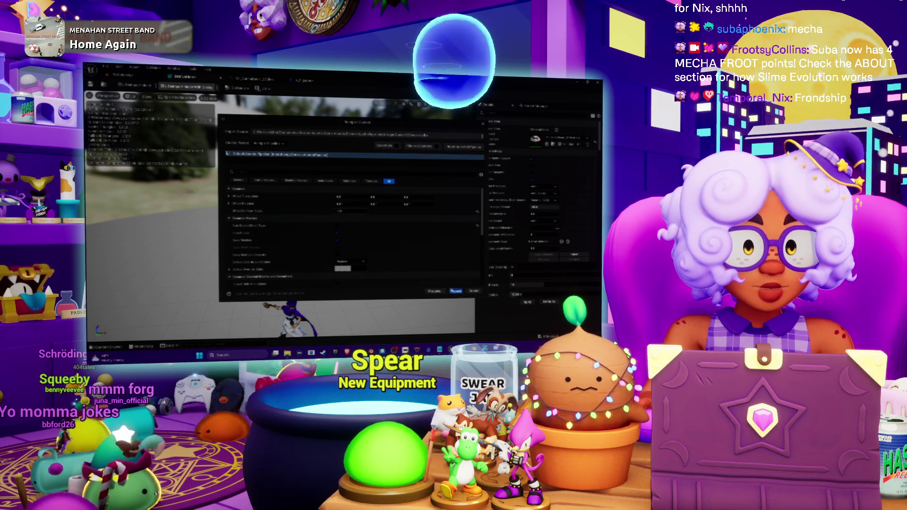
{"action": "key", "text": "Return"}
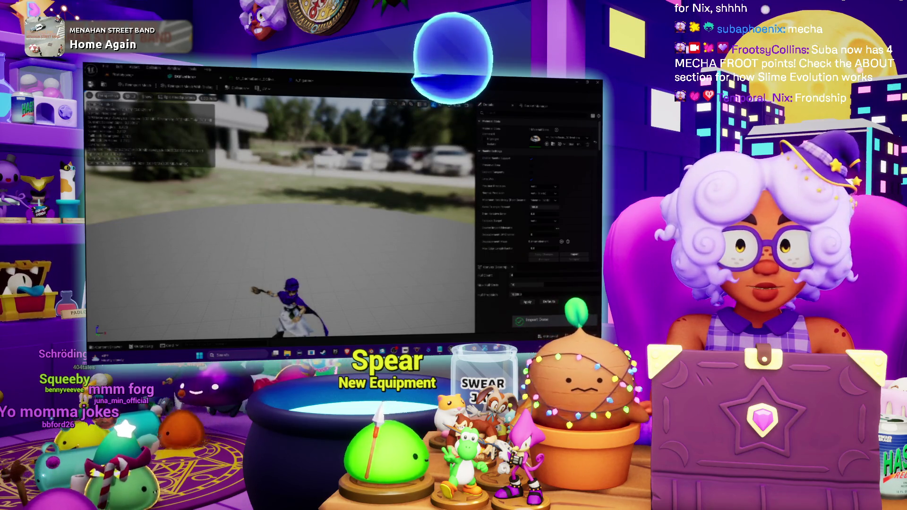
{"action": "left_click", "coordinate": [303, 81]}
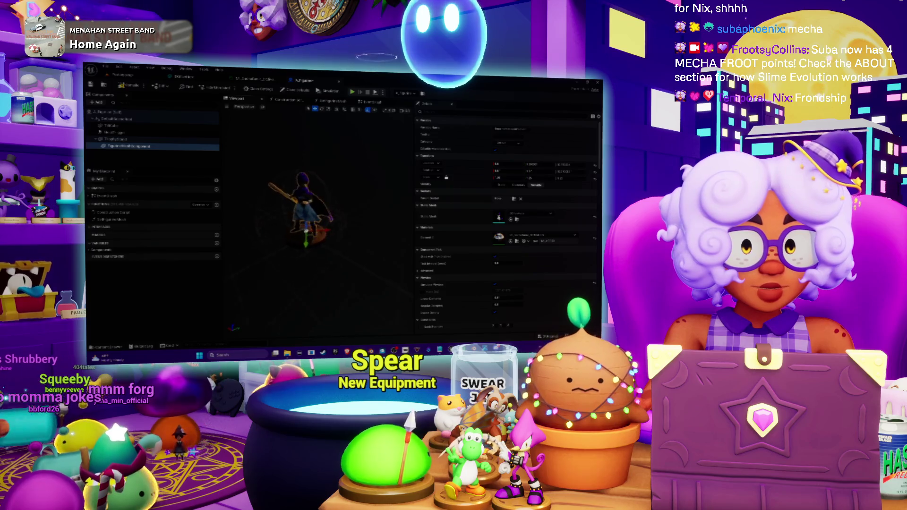
Step: Try Sonic and the purple character as Static Mesh, then assign the cloaked character found via 'esp'
{"action": "left_click", "coordinate": [531, 215]}
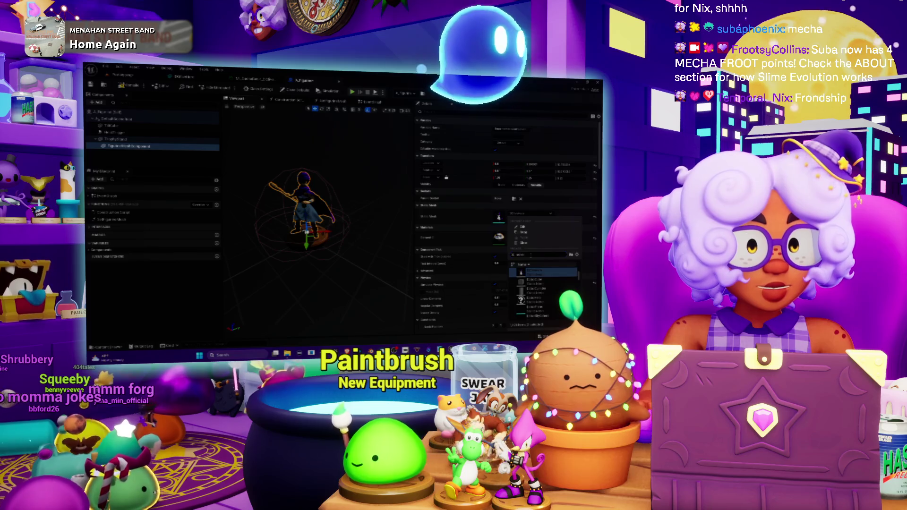
{"action": "left_click", "coordinate": [546, 273]}
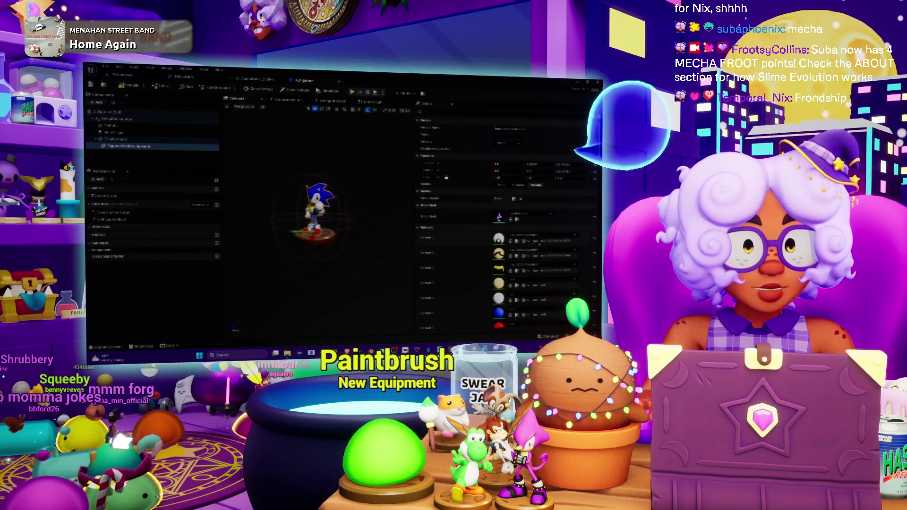
{"action": "left_click", "coordinate": [539, 218]}
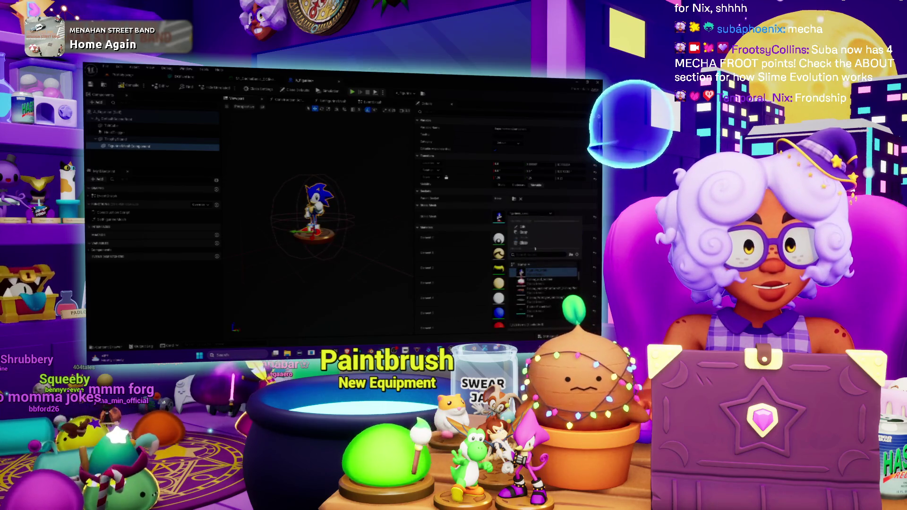
{"action": "left_click", "coordinate": [539, 303]}
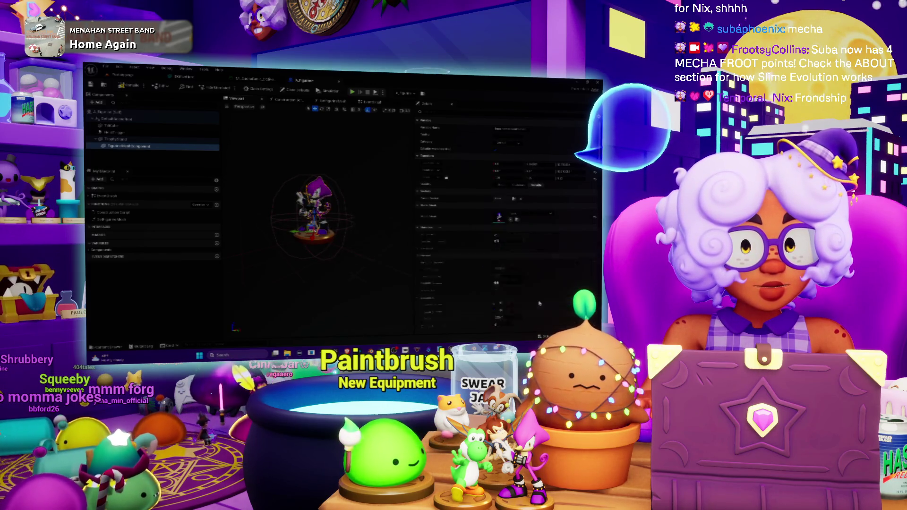
{"action": "left_click", "coordinate": [530, 214]}
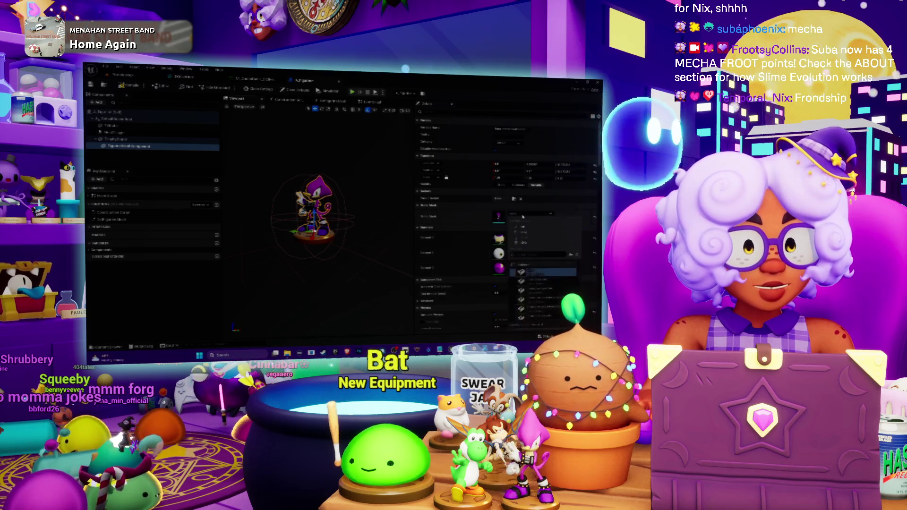
{"action": "type", "text": "esp"}
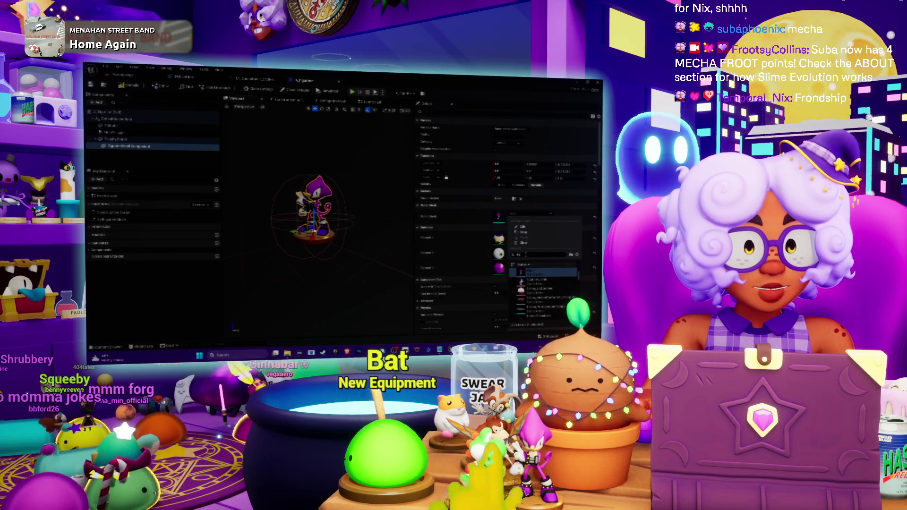
{"action": "left_click", "coordinate": [543, 276]}
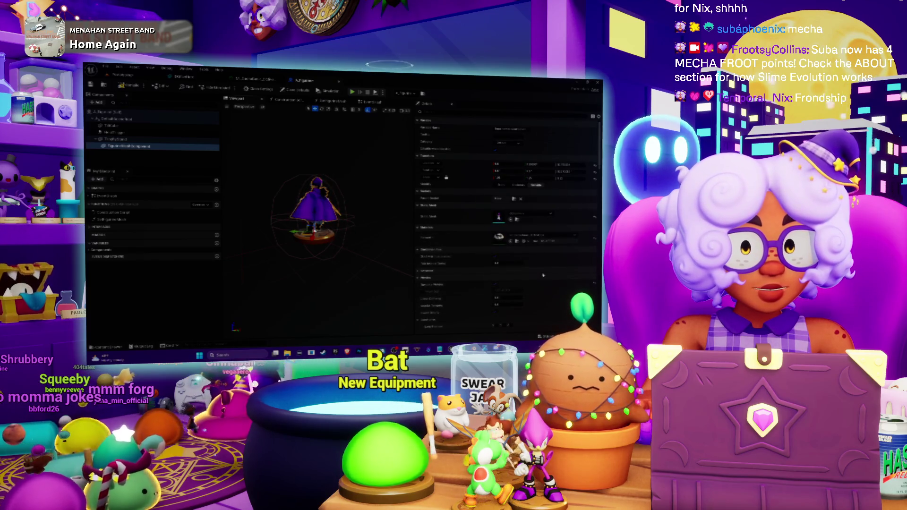
{"action": "left_click", "coordinate": [185, 77]}
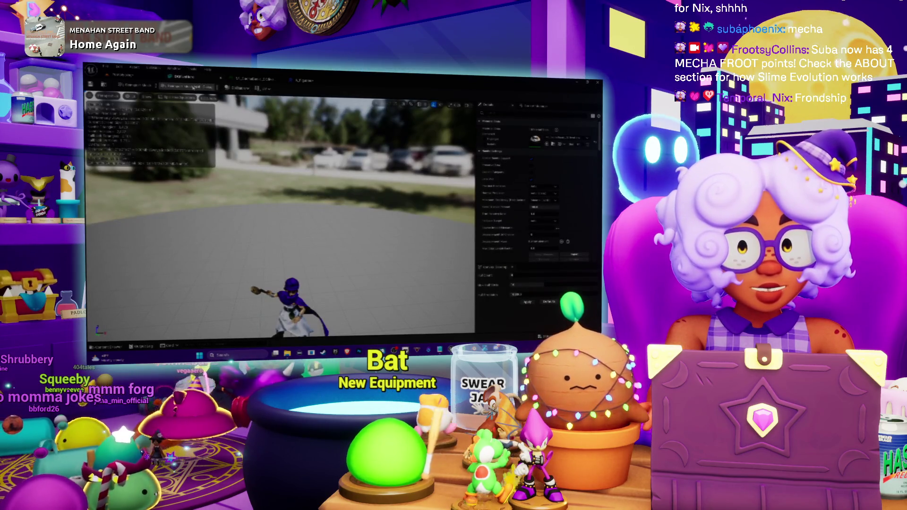
Step: Reimport the character FBX with a changed Offset Rotation Z value
{"action": "left_click", "coordinate": [193, 87]}
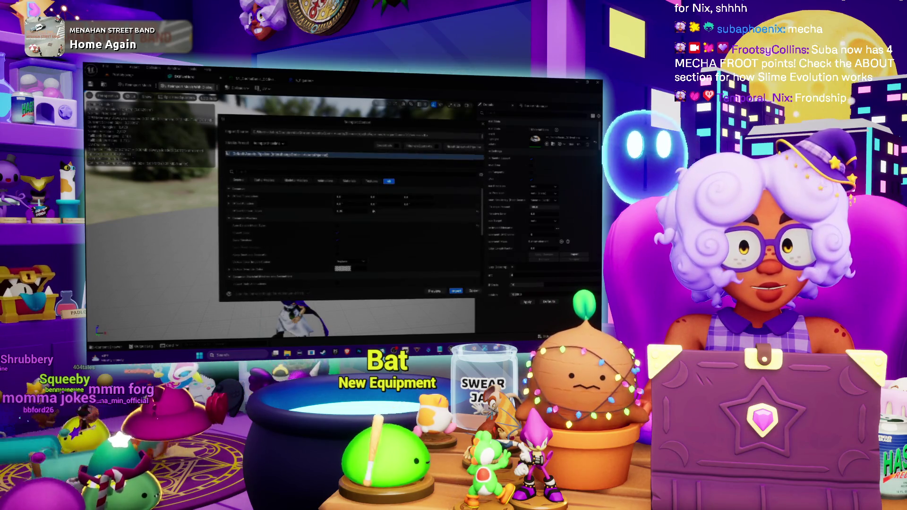
{"action": "left_click", "coordinate": [407, 204]}
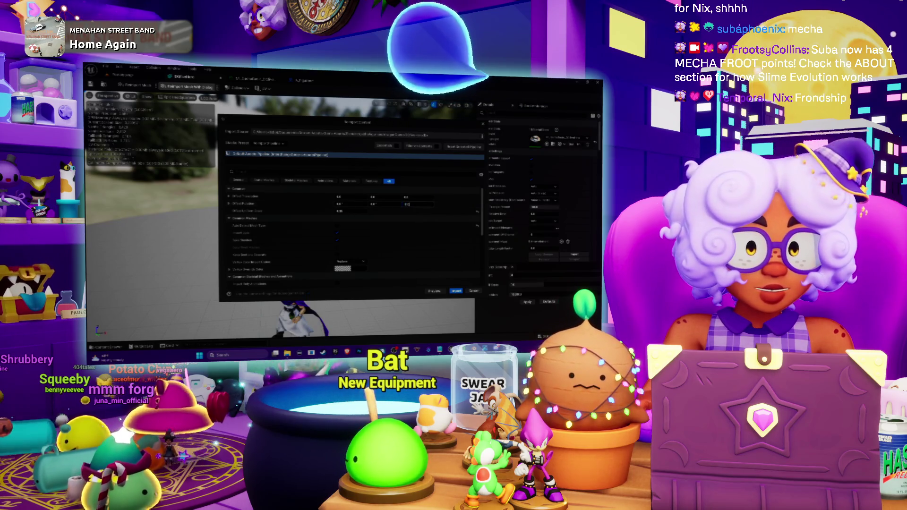
{"action": "left_click", "coordinate": [456, 291]}
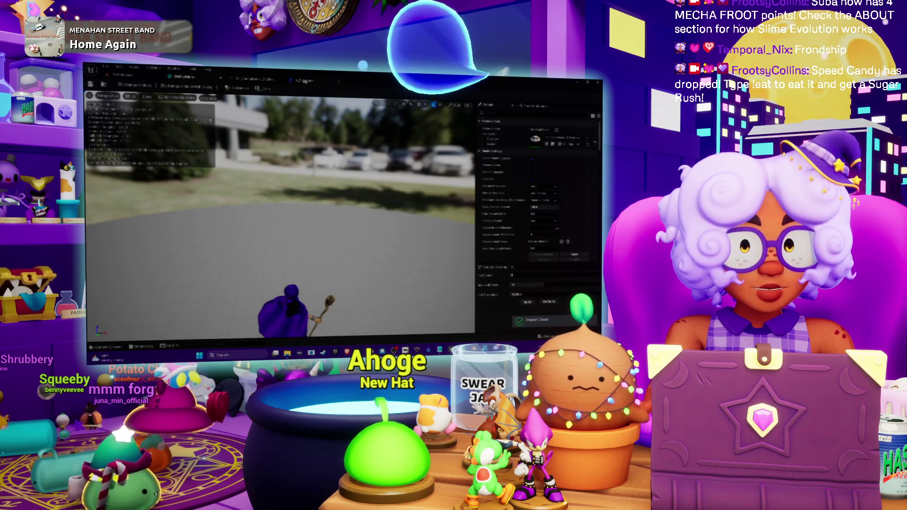
Step: Test-play the game from the figurine Blueprint with Alt+P and stop it with Escape
{"action": "left_click", "coordinate": [302, 80]}
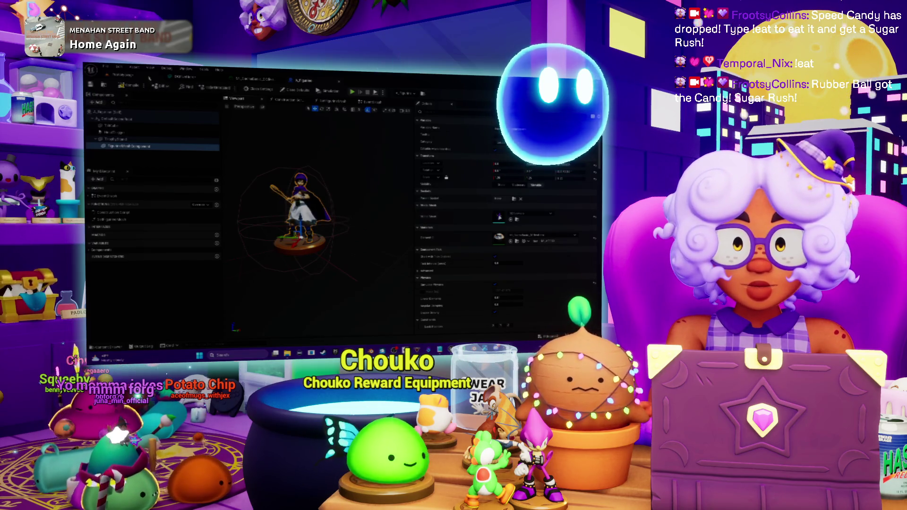
{"action": "key", "text": "alt+p"}
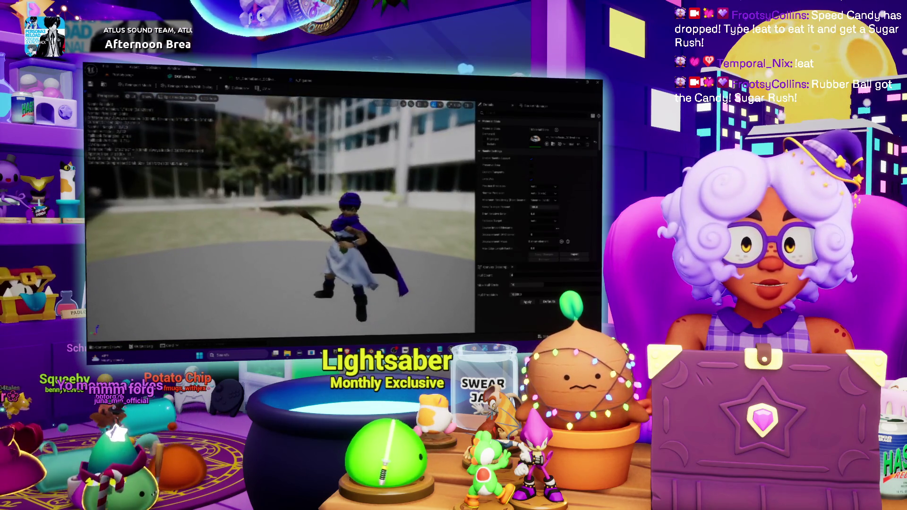
{"action": "key", "text": "Escape"}
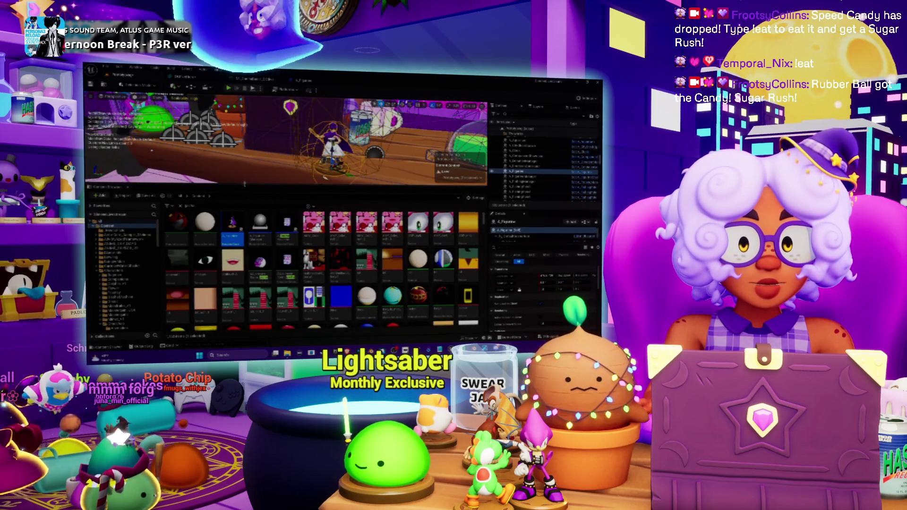
Step: Clear the Content Browser search, open the figurine assets folder, and return to the character mesh
{"action": "left_click", "coordinate": [180, 206]}
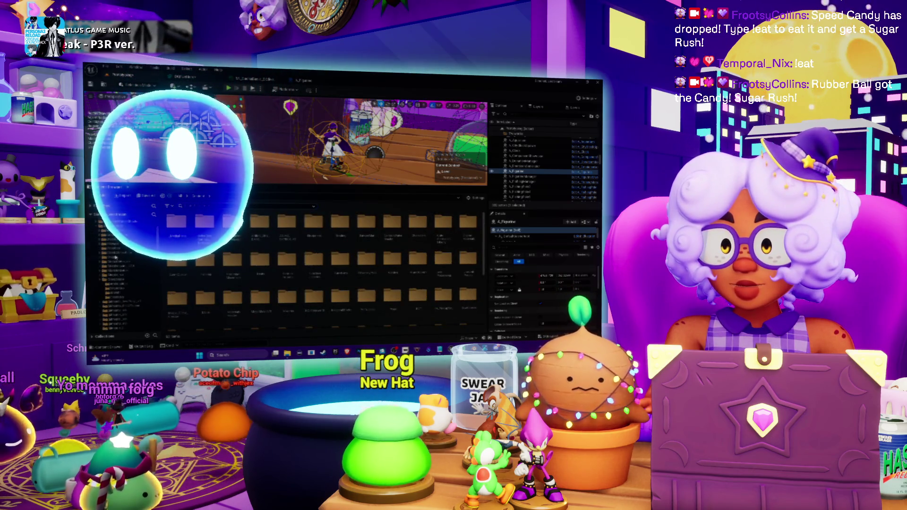
{"action": "left_click", "coordinate": [101, 309]}
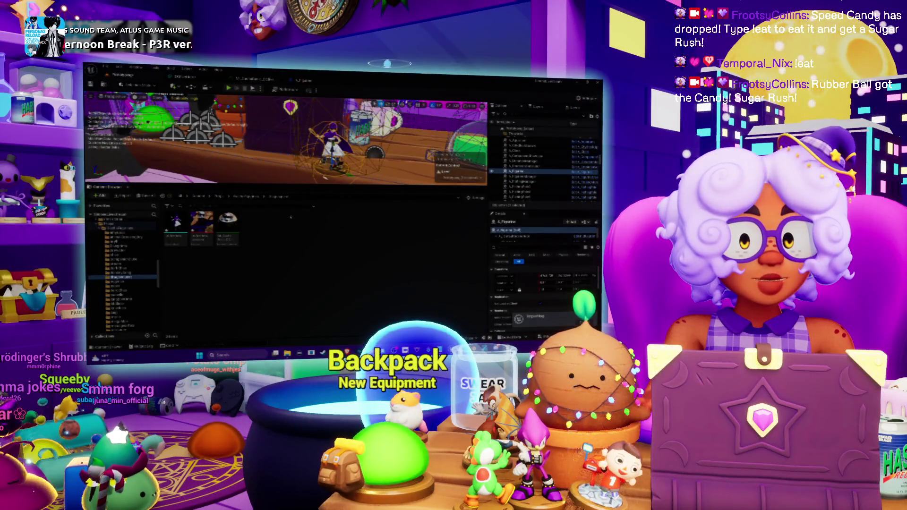
{"action": "left_click", "coordinate": [191, 79]}
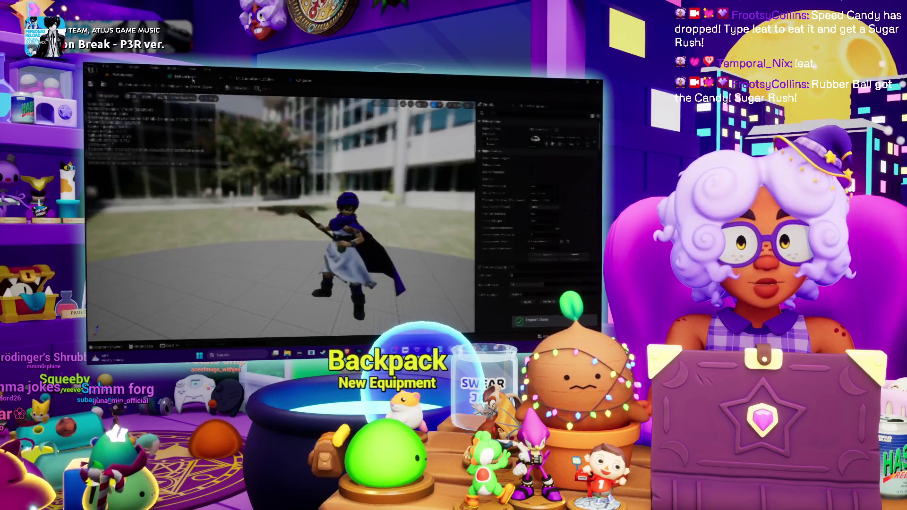
Step: Cancel the reimport, select the fourth figurine asset, and import the new rotund character mesh from FBX
{"action": "left_click", "coordinate": [176, 98]}
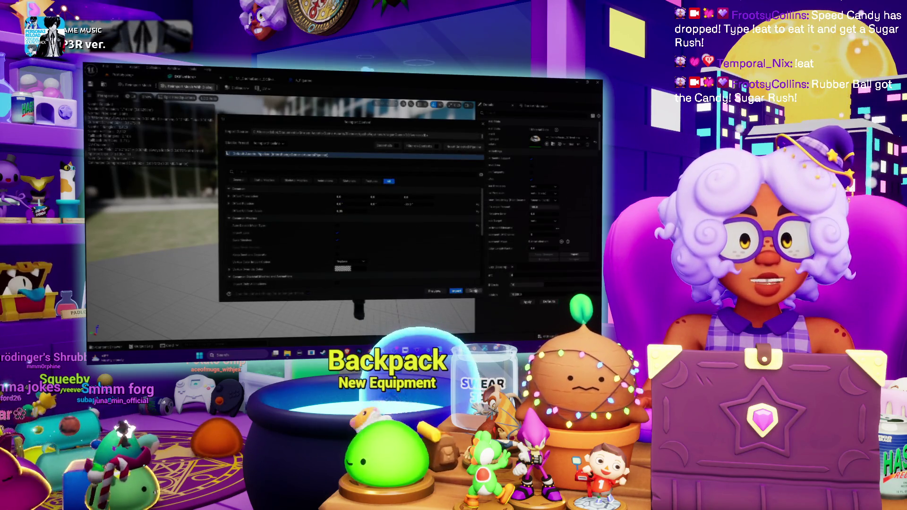
{"action": "left_click", "coordinate": [473, 291]}
{"action": "left_click", "coordinate": [253, 229]}
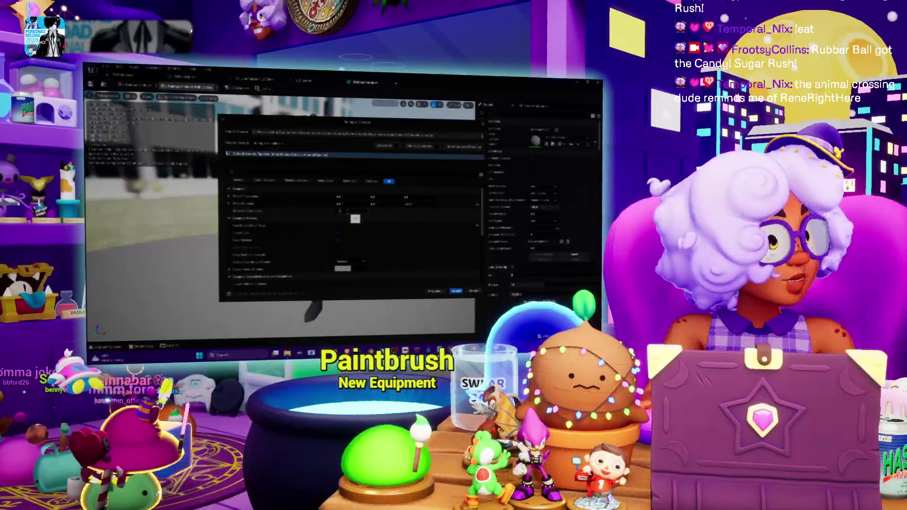
{"action": "left_click", "coordinate": [455, 292]}
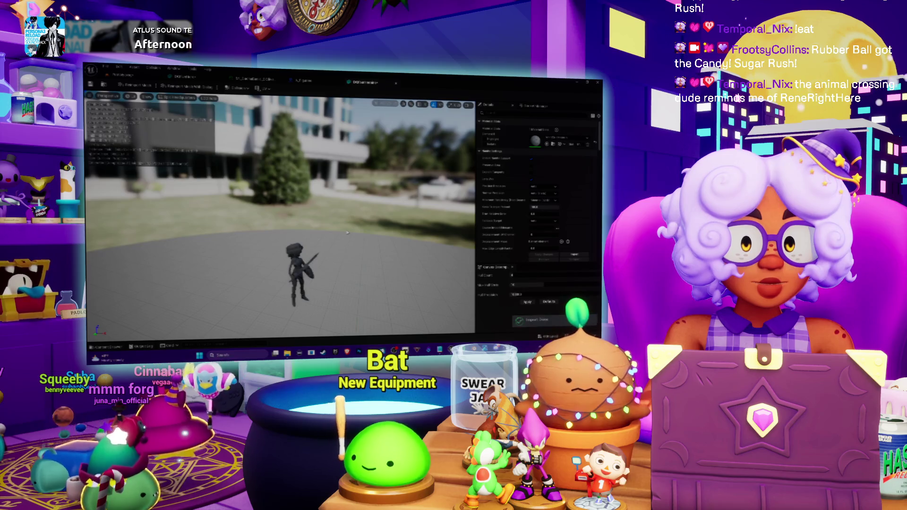
{"action": "scroll", "coordinate": [347, 232], "scroll_direction": "up", "scroll_amount": 5}
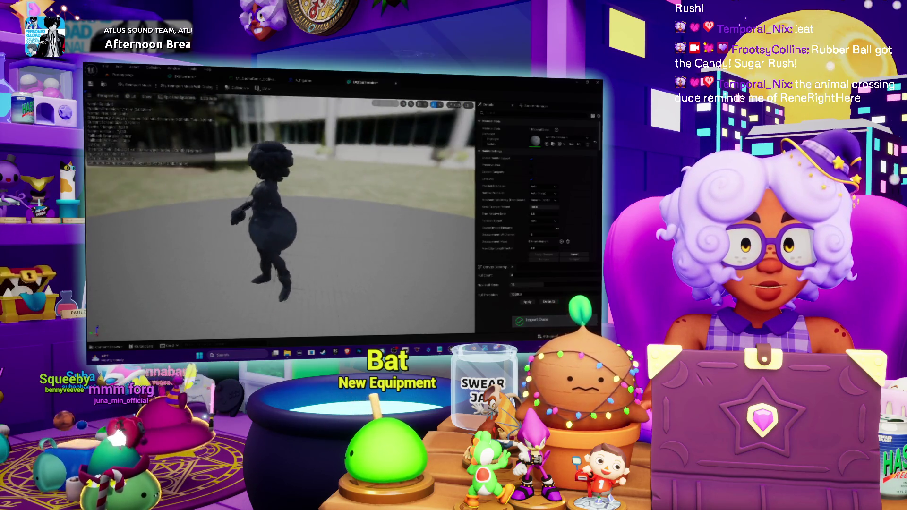
{"action": "left_click", "coordinate": [255, 79]}
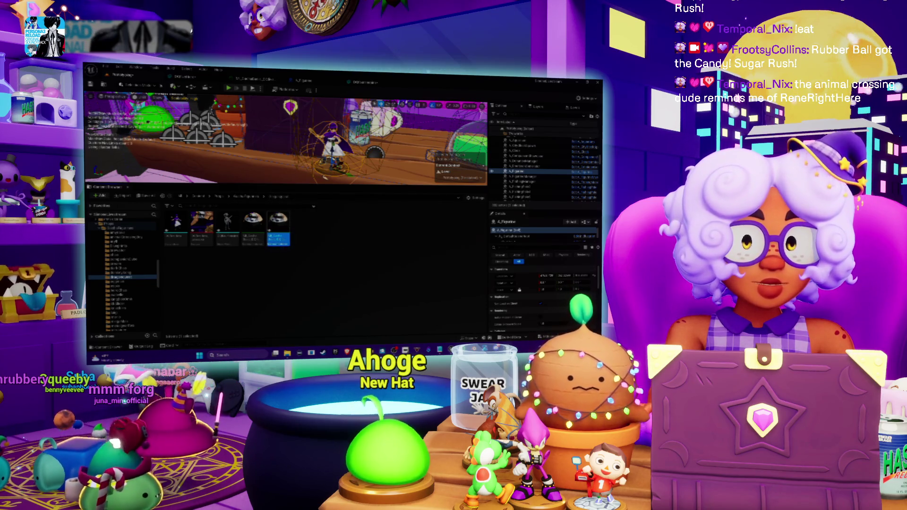
Step: Import a striped texture image into the figurine folder
{"action": "right_click", "coordinate": [324, 255]}
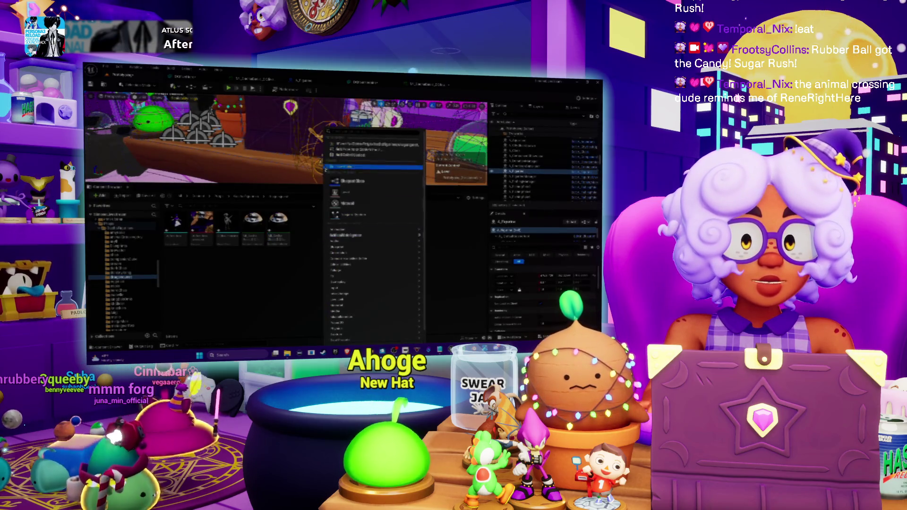
{"action": "left_click", "coordinate": [373, 144]}
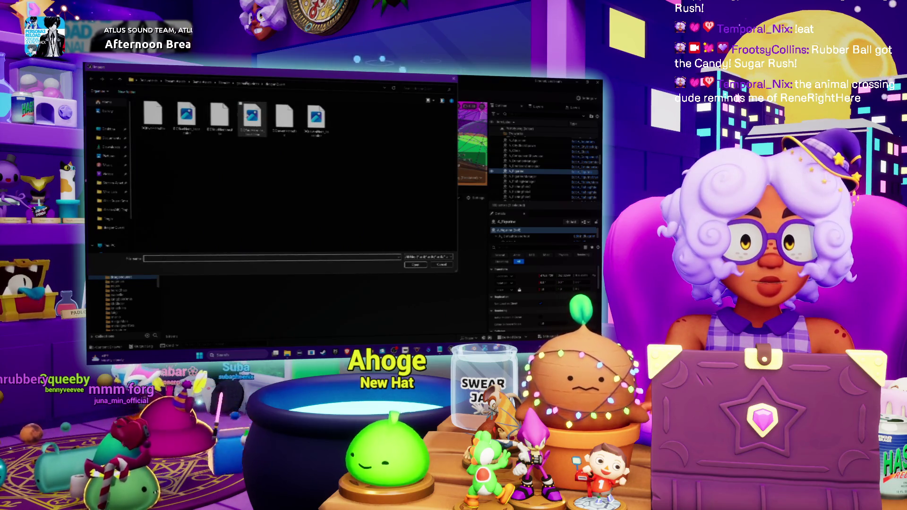
{"action": "double_click", "coordinate": [252, 115]}
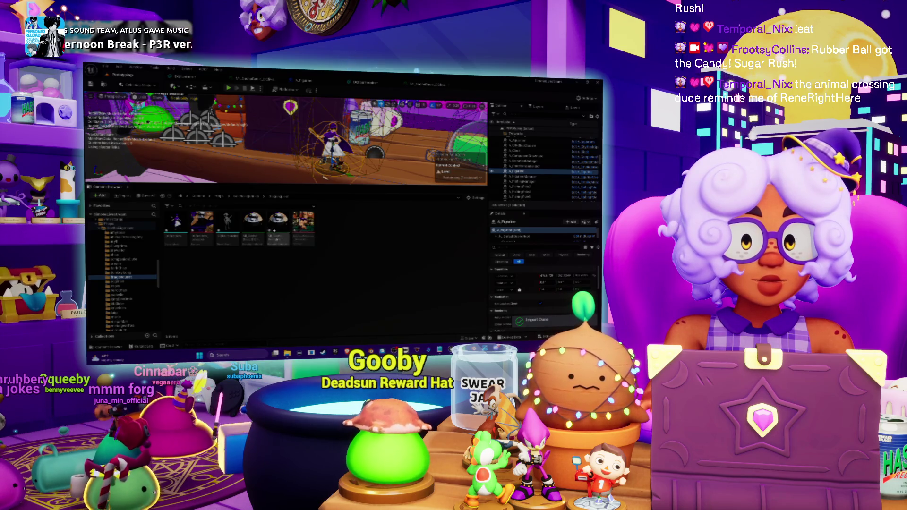
Step: Set the material's texture parameter to the striped texture, save, and apply it to the character mesh
{"action": "double_click", "coordinate": [278, 222]}
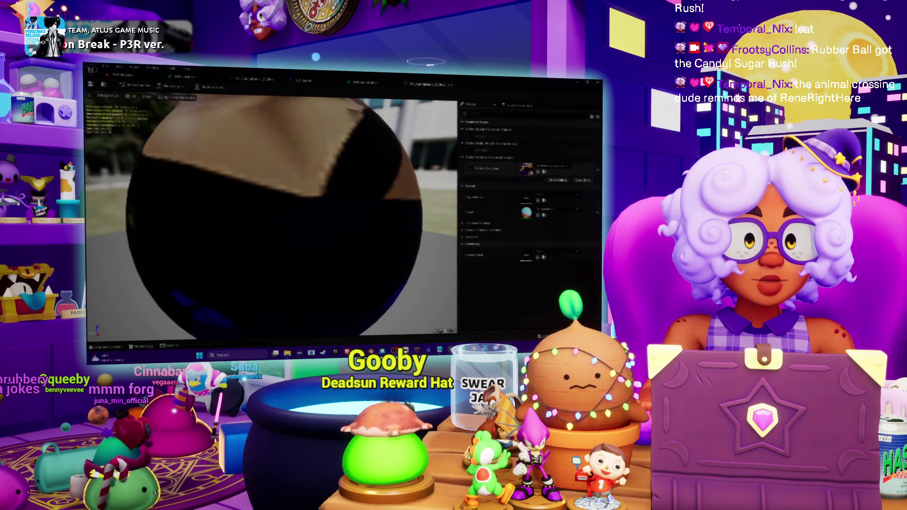
{"action": "left_click", "coordinate": [544, 167]}
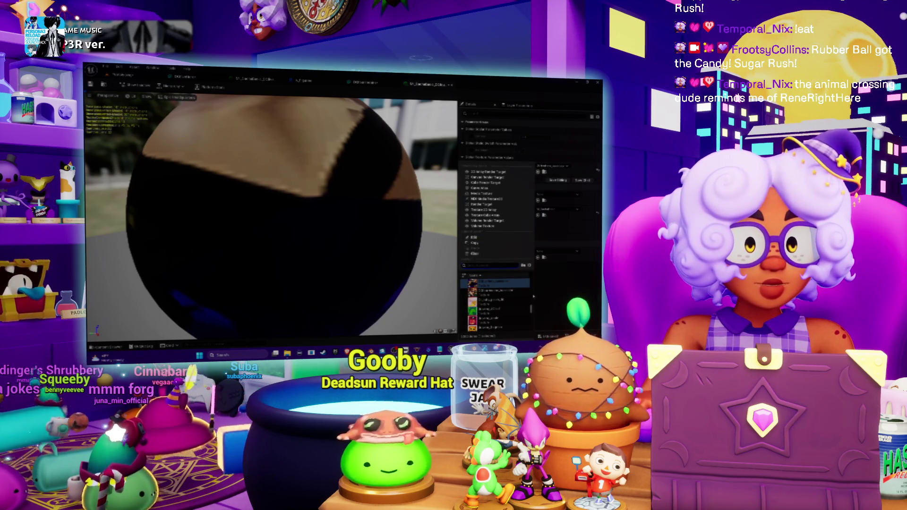
{"action": "left_click", "coordinate": [507, 293]}
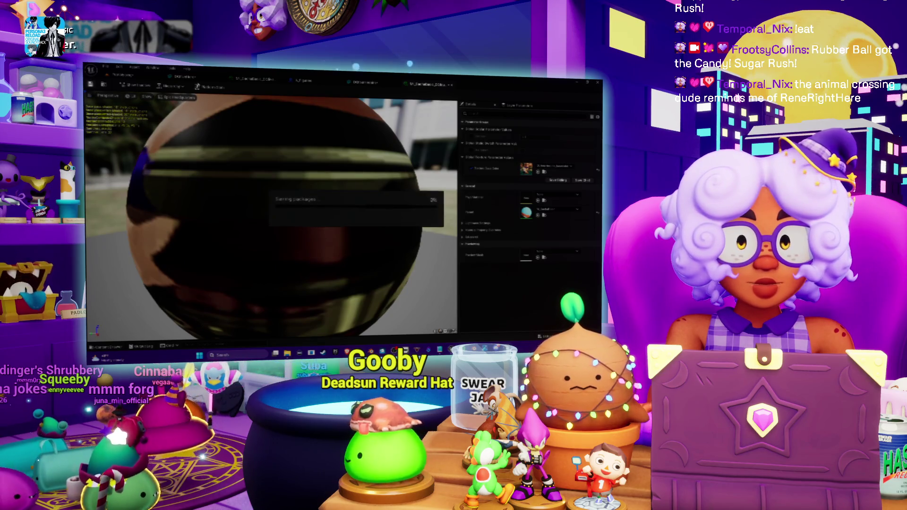
{"action": "key", "text": "ctrl+Tab"}
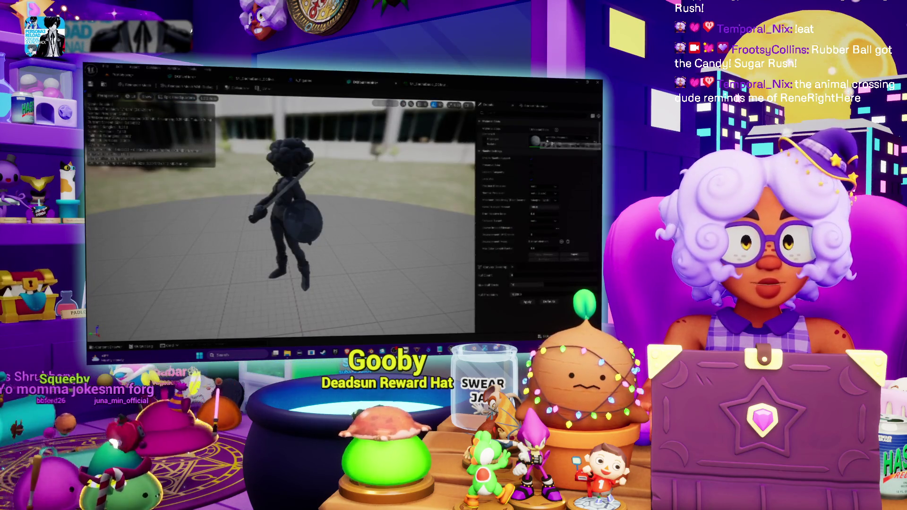
{"action": "left_click", "coordinate": [547, 140]}
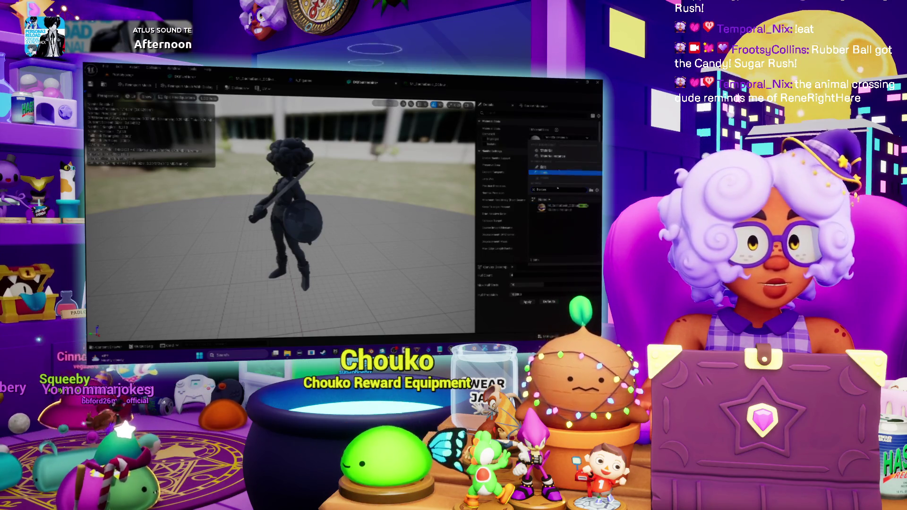
{"action": "left_click", "coordinate": [563, 206]}
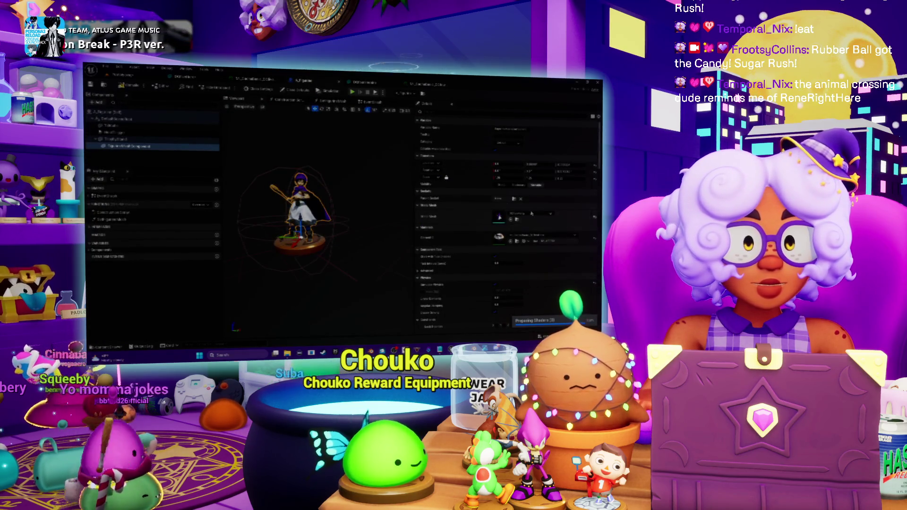
Step: Swap the figurine's Static Mesh and reimport the character mesh with its import options
{"action": "left_click", "coordinate": [530, 215]}
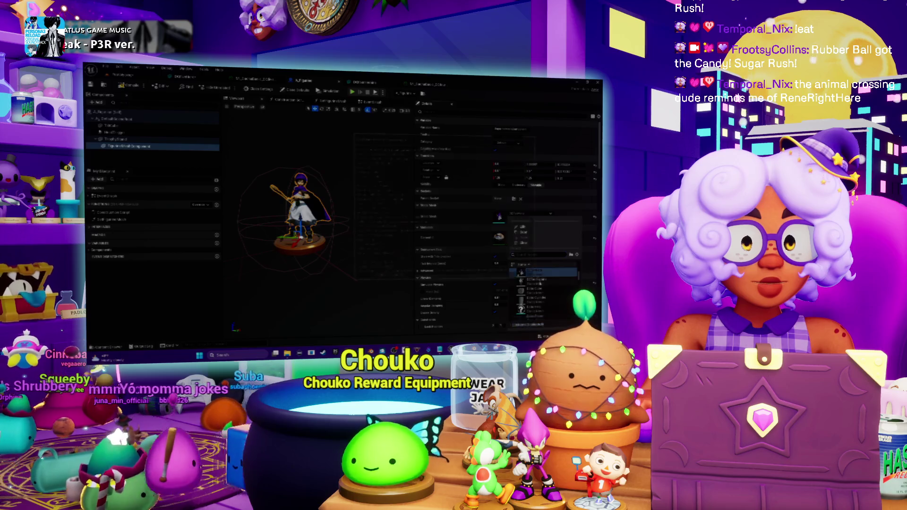
{"action": "left_click", "coordinate": [534, 286]}
{"action": "mouse_move", "coordinate": [346, 192]}
{"action": "left_mouse_down"}
{"action": "mouse_move", "coordinate": [386, 195]}
{"action": "mouse_move", "coordinate": [350, 140]}
{"action": "left_mouse_up"}
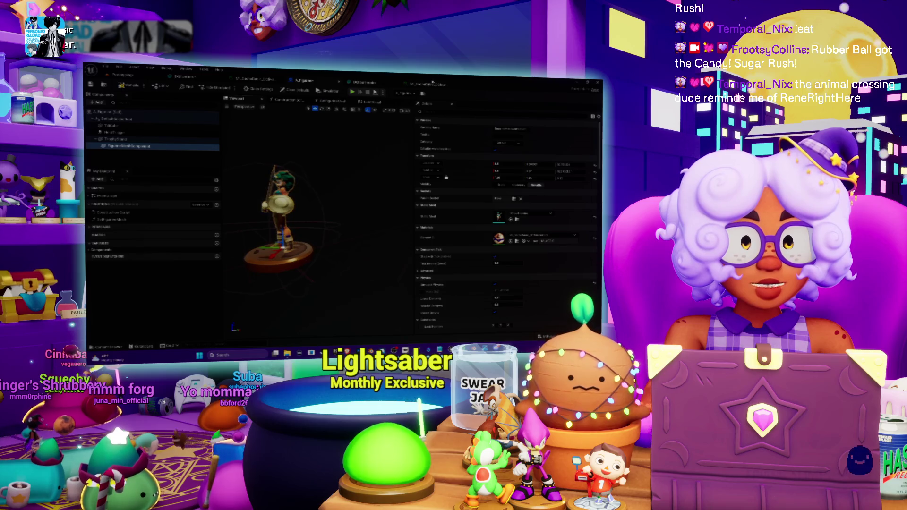
{"action": "left_click", "coordinate": [403, 88]}
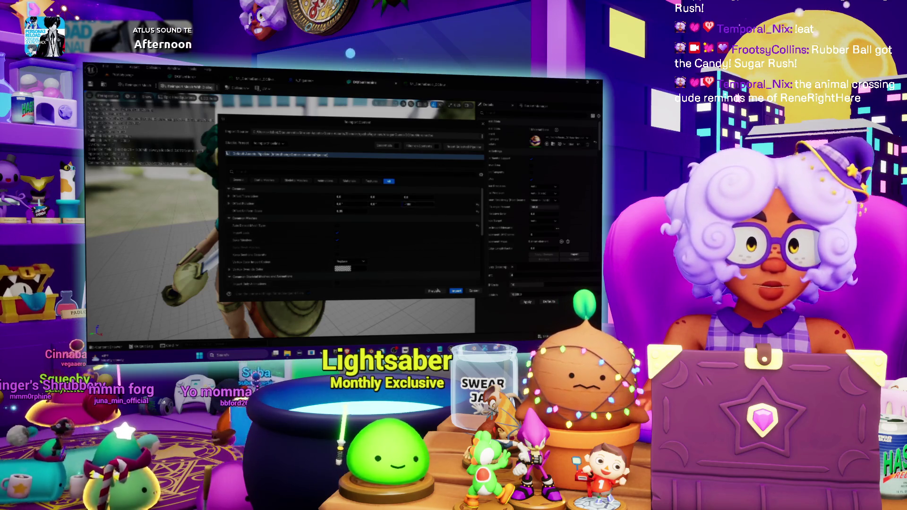
{"action": "left_click", "coordinate": [453, 291]}
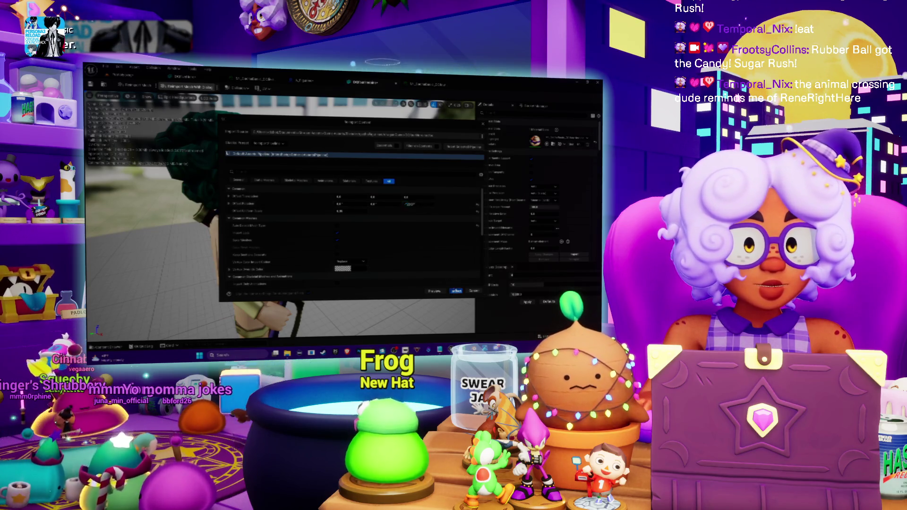
{"action": "key", "text": "Return"}
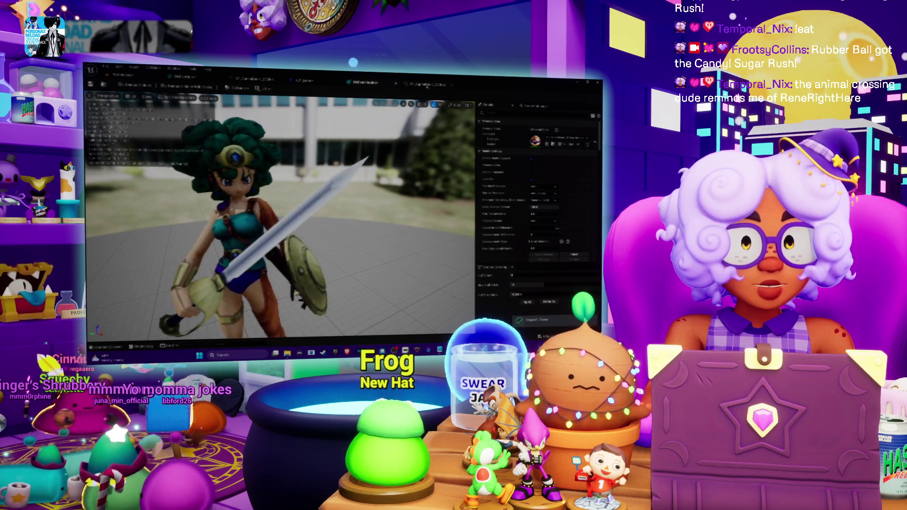
{"action": "left_click", "coordinate": [428, 84]}
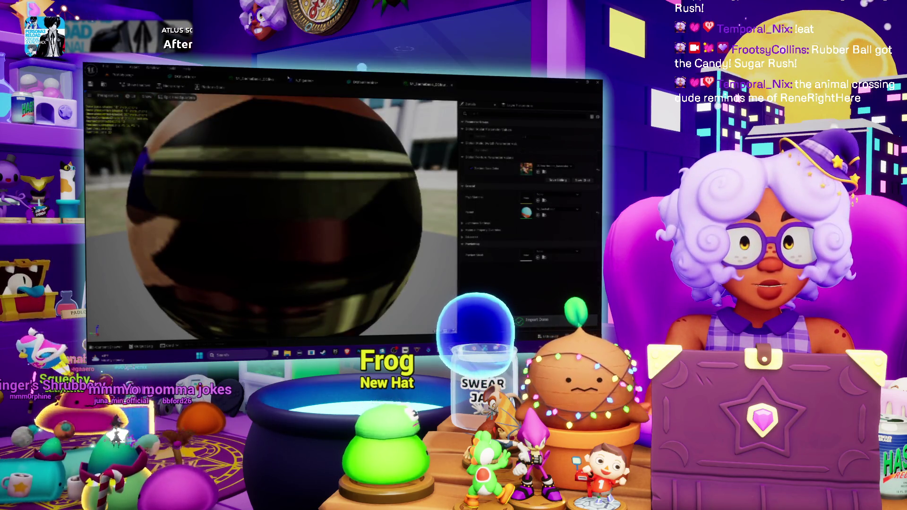
{"action": "left_click", "coordinate": [305, 80]}
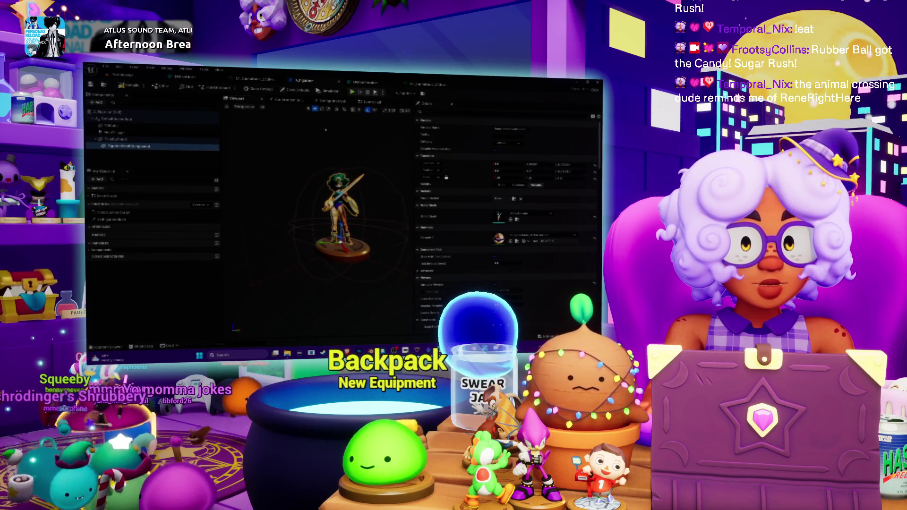
Step: Reimport the DDSantaHeroine mesh and set the figurine's Static Mesh back to the heroine
{"action": "left_click", "coordinate": [366, 82]}
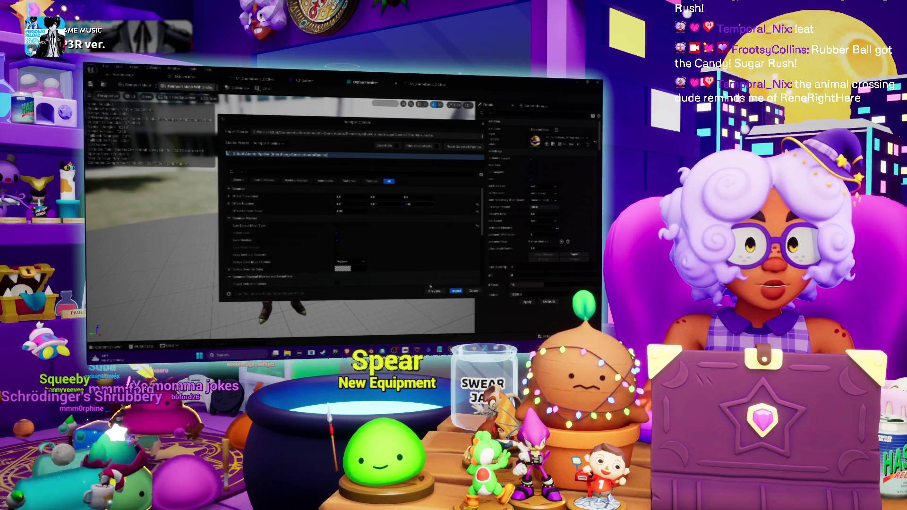
{"action": "left_click", "coordinate": [456, 292]}
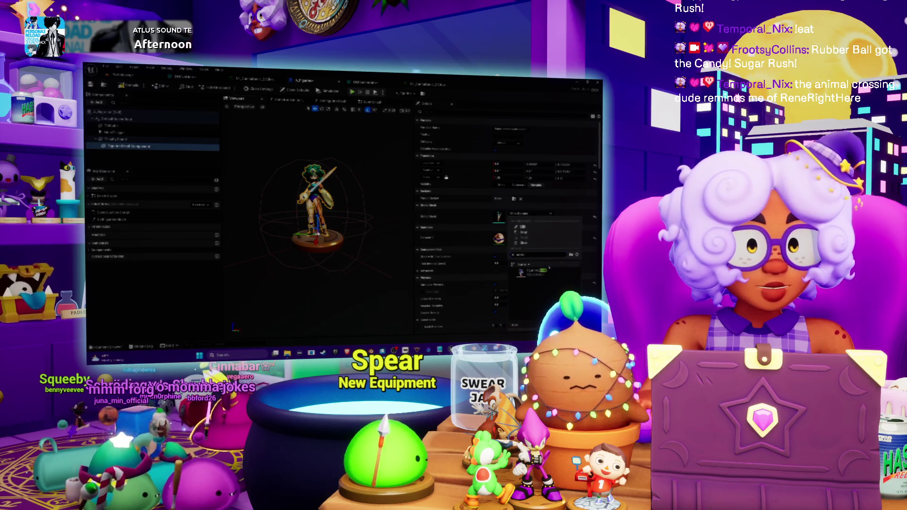
{"action": "left_click", "coordinate": [547, 272]}
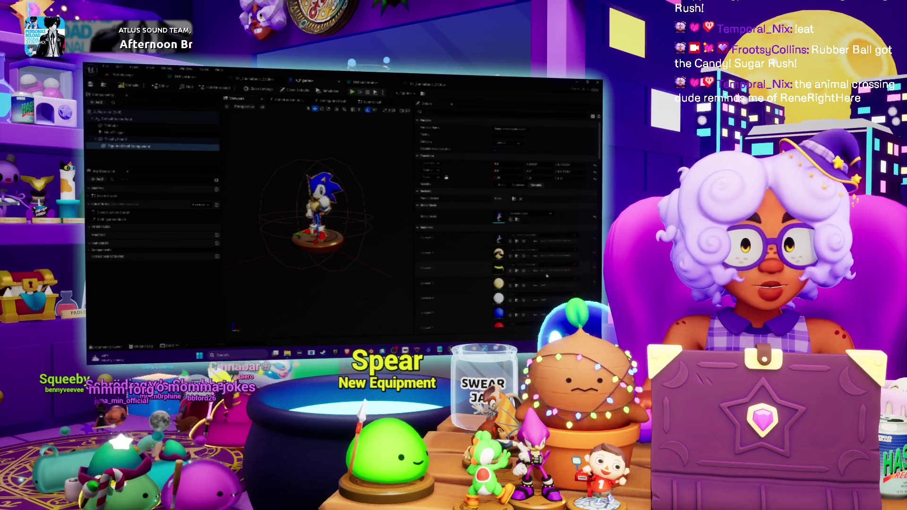
{"action": "left_click", "coordinate": [531, 218]}
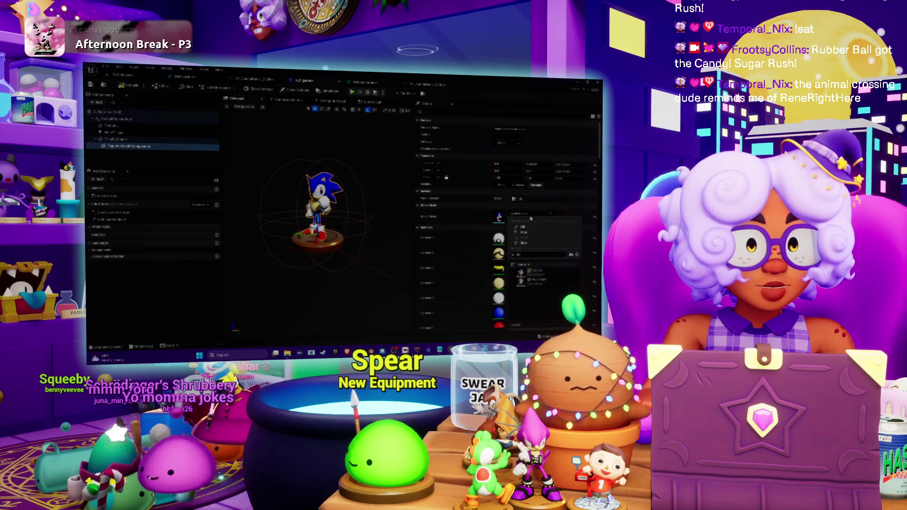
{"action": "left_click", "coordinate": [534, 281]}
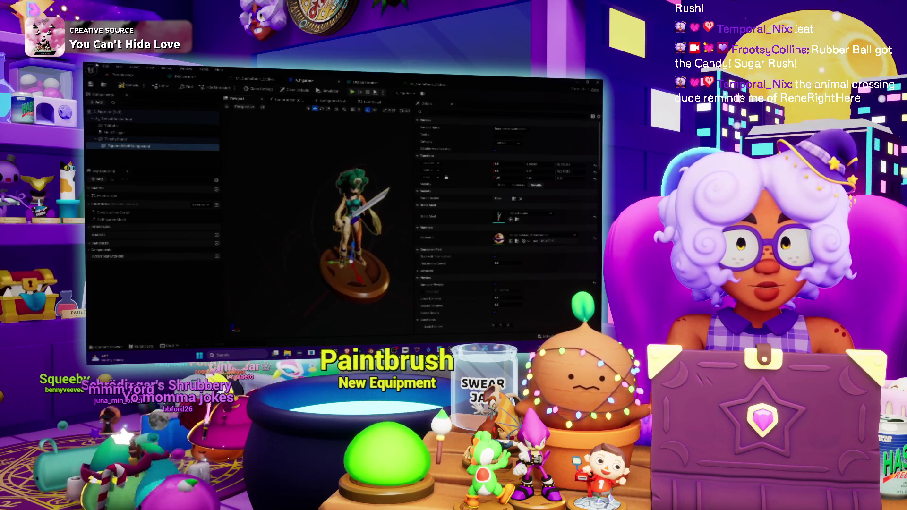
{"action": "key", "text": "ctrl+b"}
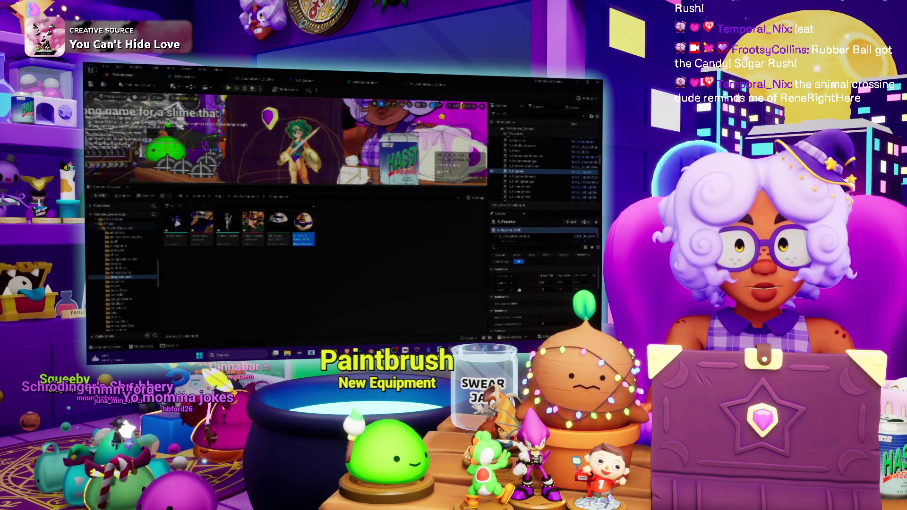
Step: Change the viewport's lighting view mode and resize the viewport and Content Browser
{"action": "left_click", "coordinate": [142, 97]}
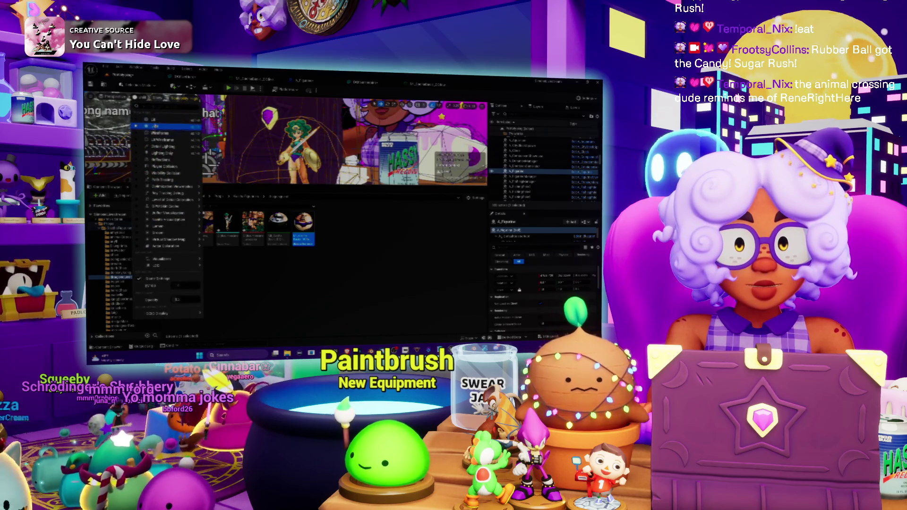
{"action": "left_click", "coordinate": [156, 126]}
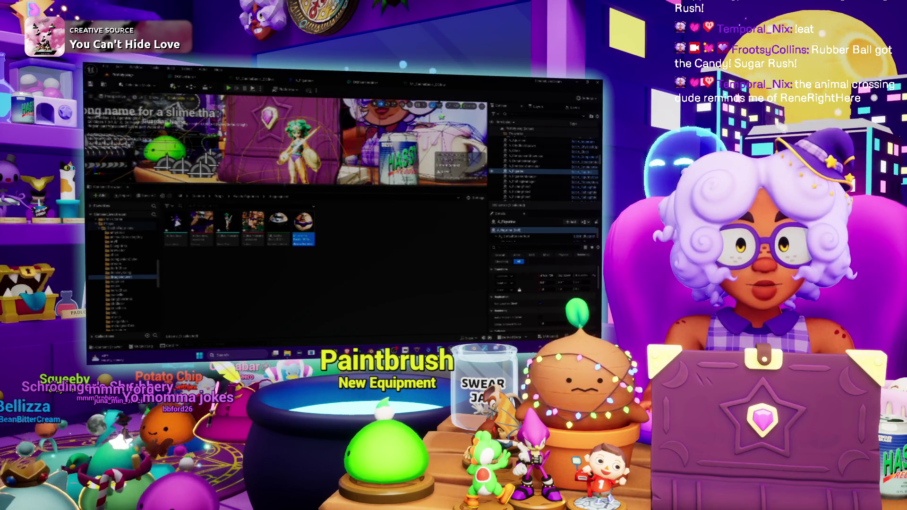
{"action": "left_click_drag", "start_coordinate": [283, 186], "coordinate": [284, 273]}
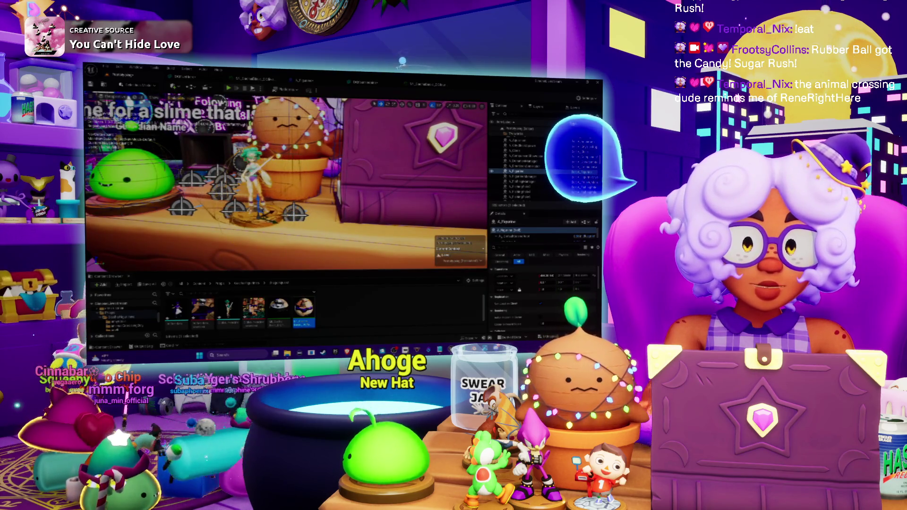
{"action": "left_click_drag", "start_coordinate": [322, 272], "coordinate": [321, 174]}
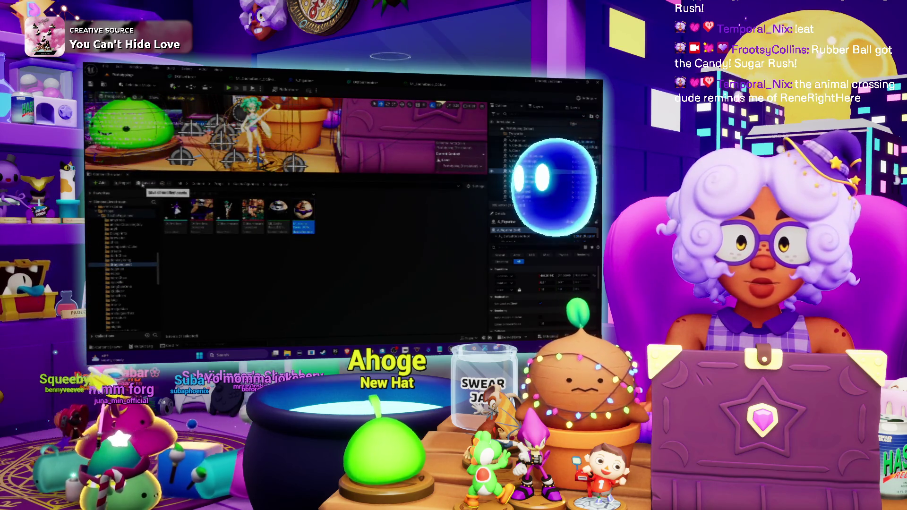
Step: Save the level and all unsaved content, then open the fourth figurine texture
{"action": "left_click", "coordinate": [148, 184]}
{"action": "key", "text": "Return"}
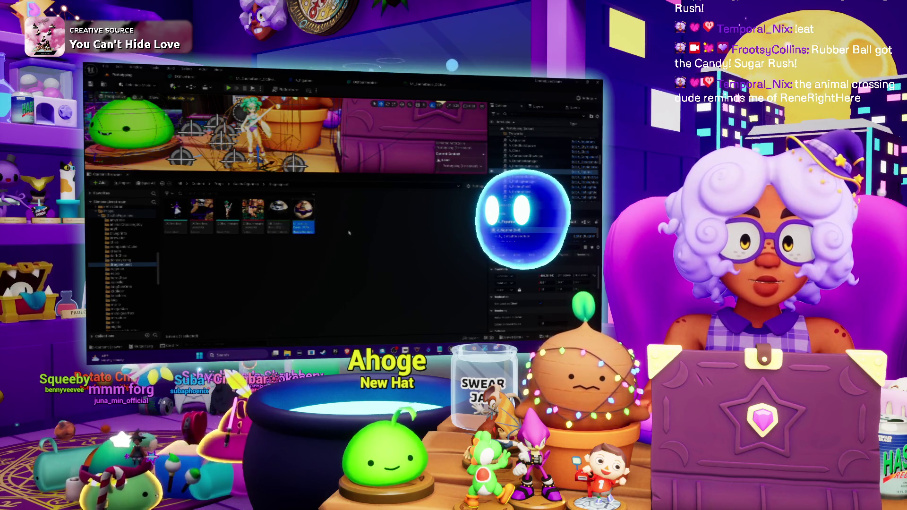
{"action": "right_click", "coordinate": [350, 235]}
{"action": "key", "text": "Escape"}
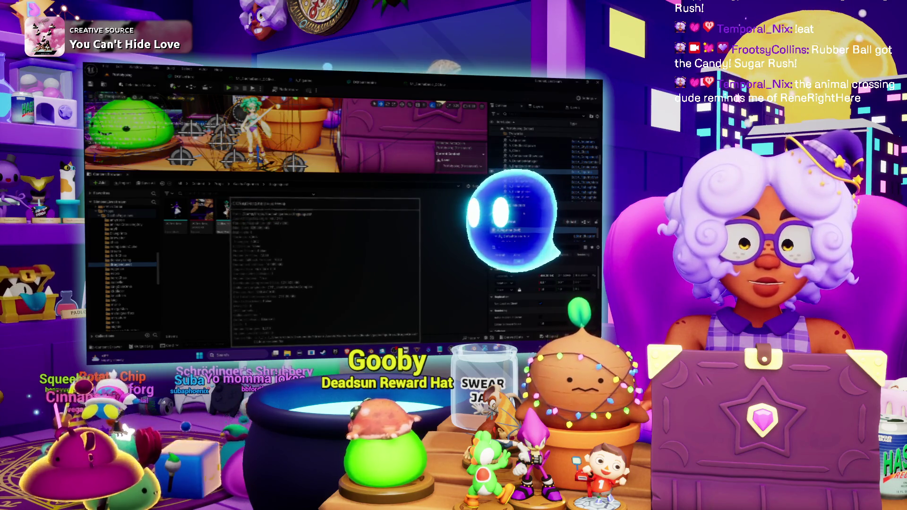
{"action": "left_click", "coordinate": [253, 210]}
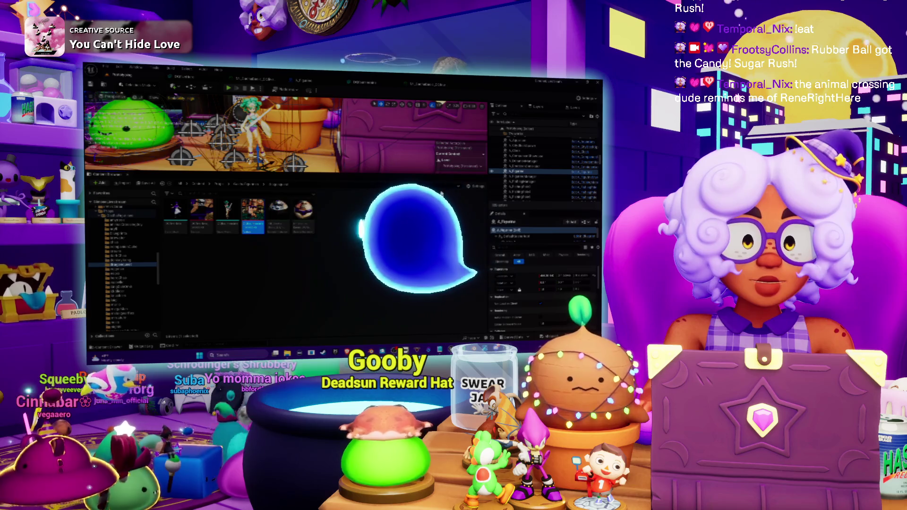
{"action": "double_click", "coordinate": [253, 210]}
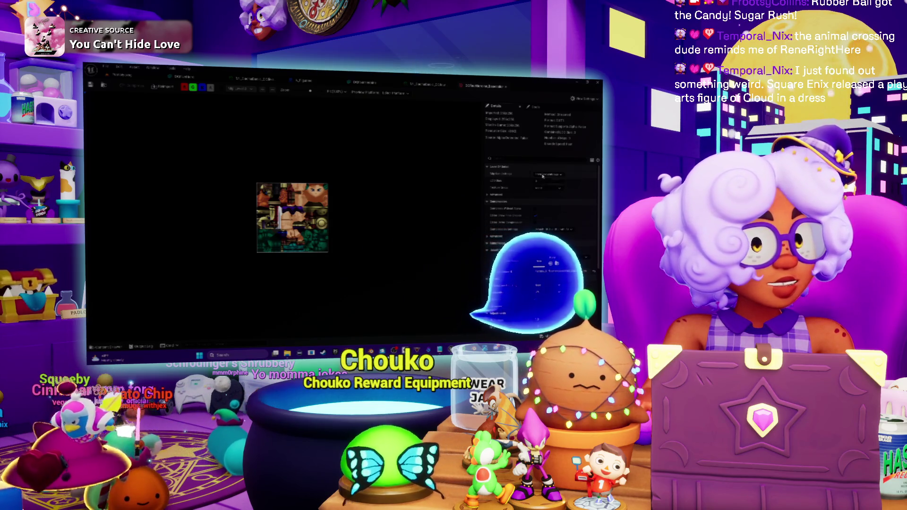
Step: Change two dropdown settings in the texture's Details panel and return to the level editor
{"action": "left_click", "coordinate": [543, 176]}
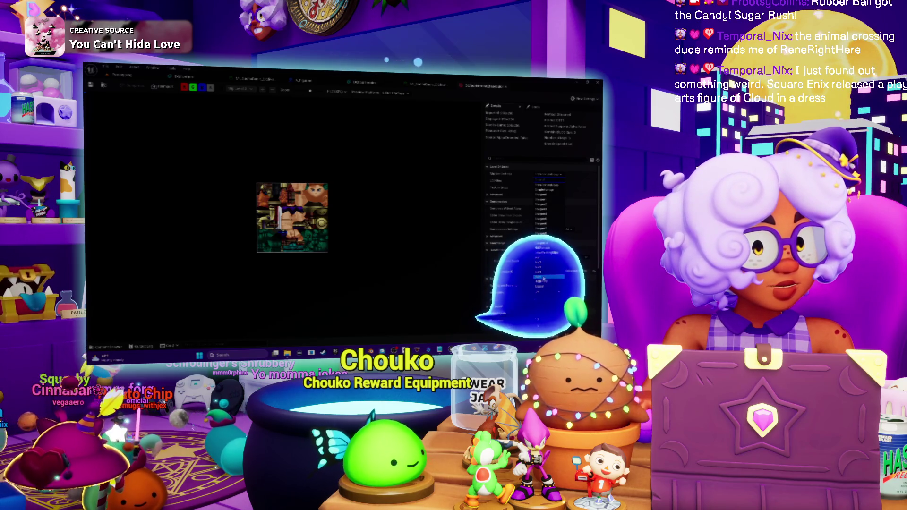
{"action": "left_click", "coordinate": [548, 188]}
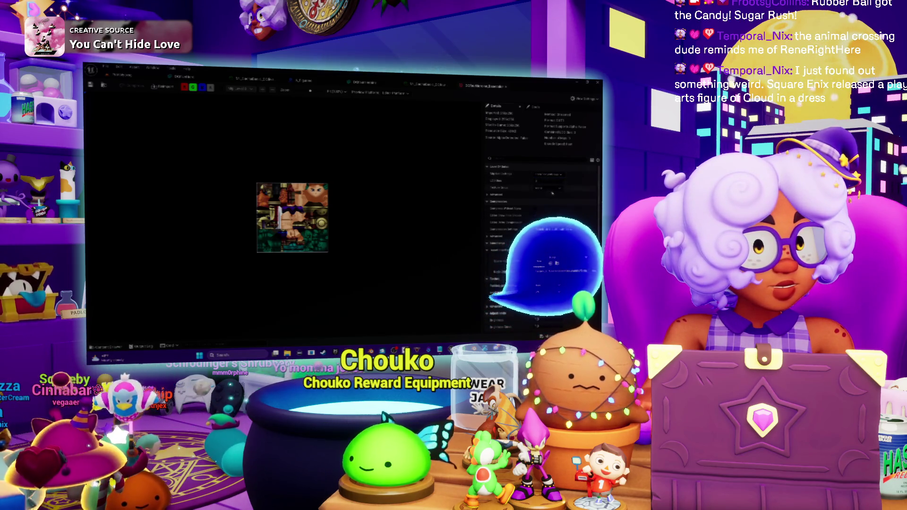
{"action": "left_click", "coordinate": [556, 219]}
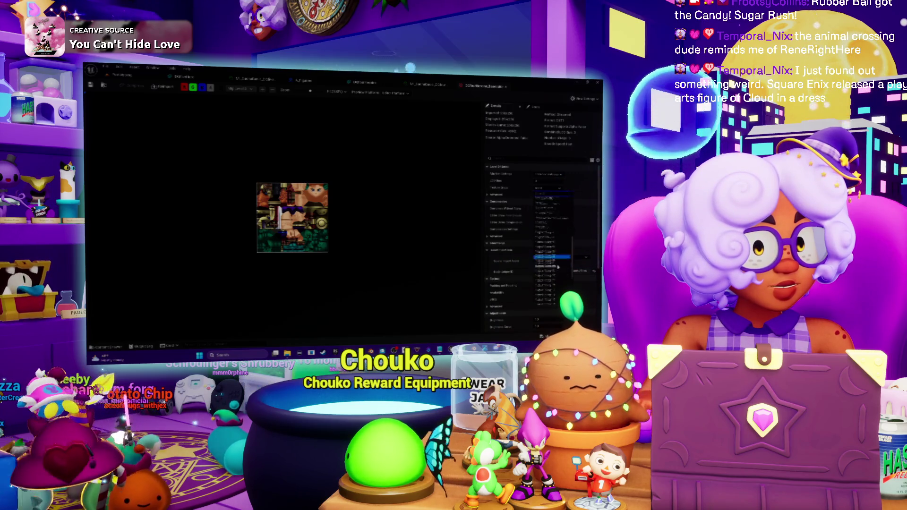
{"action": "left_click", "coordinate": [555, 225]}
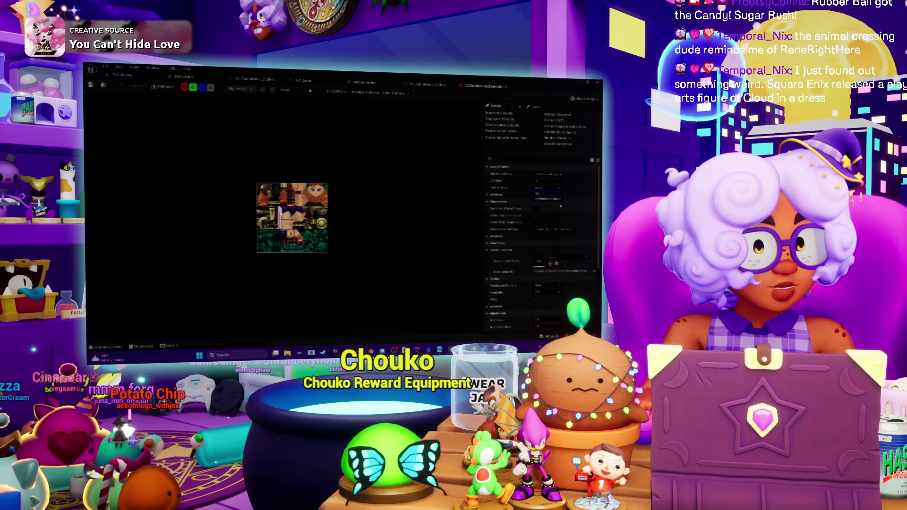
{"action": "left_click", "coordinate": [554, 199]}
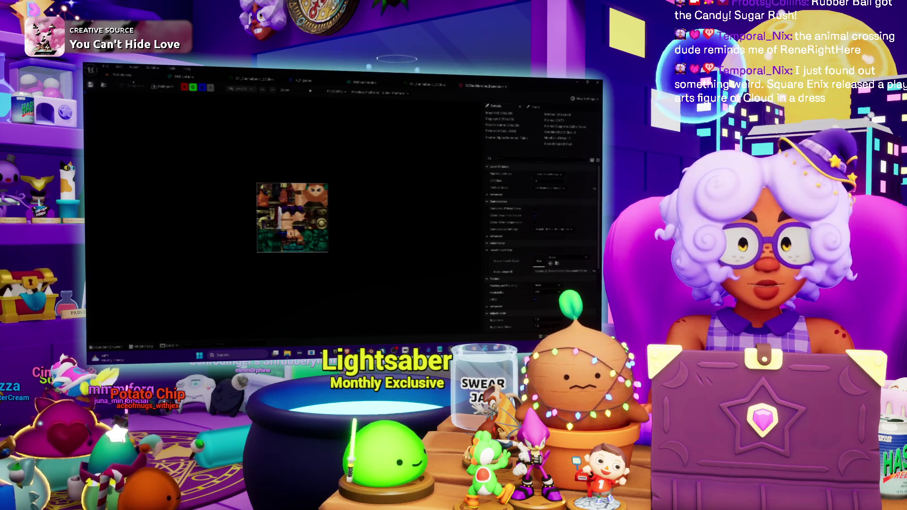
{"action": "left_click", "coordinate": [145, 80]}
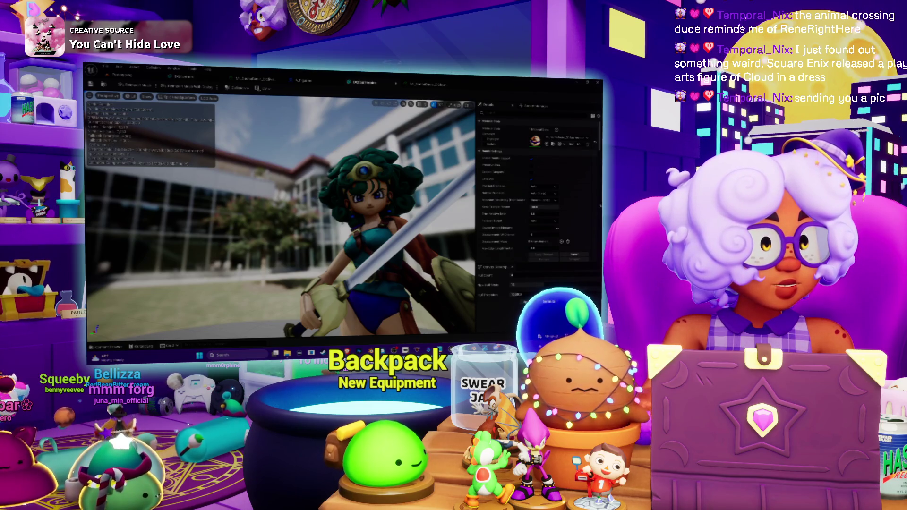
Step: Look at the enlarged Cloud figure picture in Discord, then close it
{"action": "key", "text": "alt+Tab"}
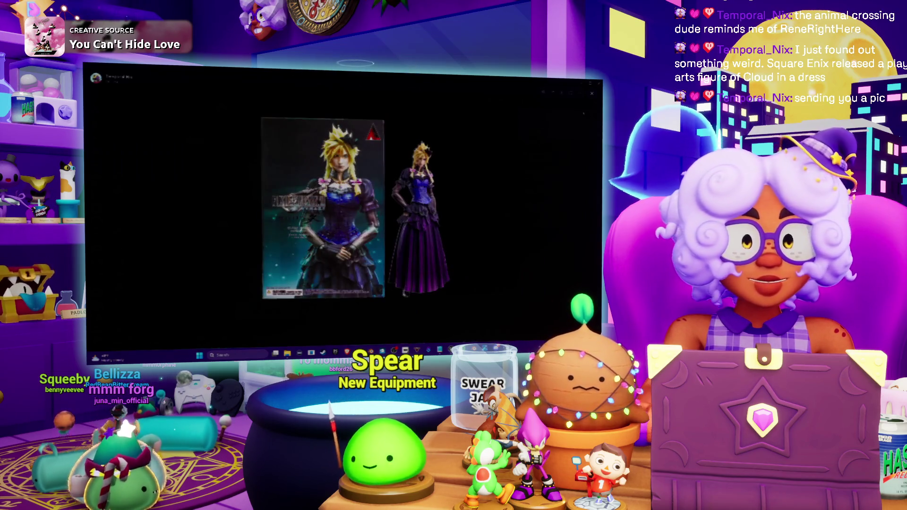
{"action": "left_click", "coordinate": [594, 96]}
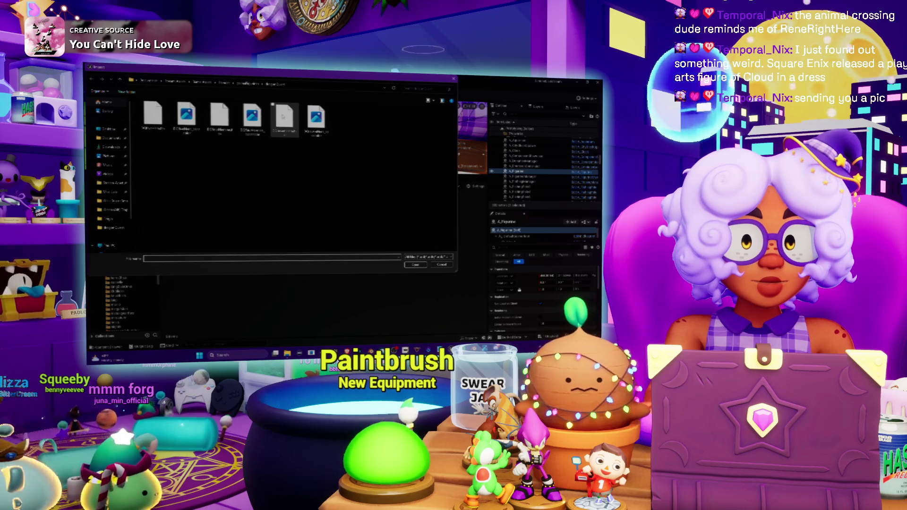
Step: Import the fourth file from the folder, then bring up DDGallery and the A_Figurine Blueprint
{"action": "double_click", "coordinate": [241, 105]}
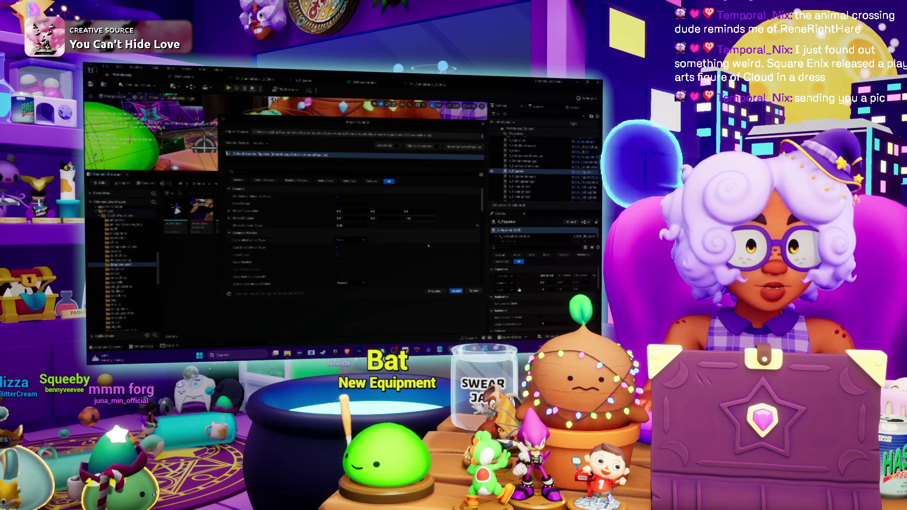
{"action": "key", "text": "Return"}
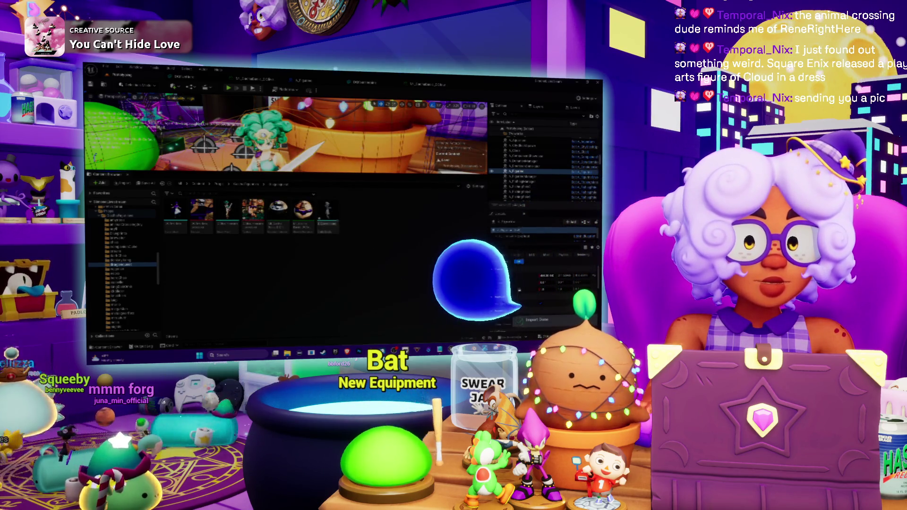
{"action": "left_click", "coordinate": [373, 83]}
{"action": "left_click", "coordinate": [302, 80]}
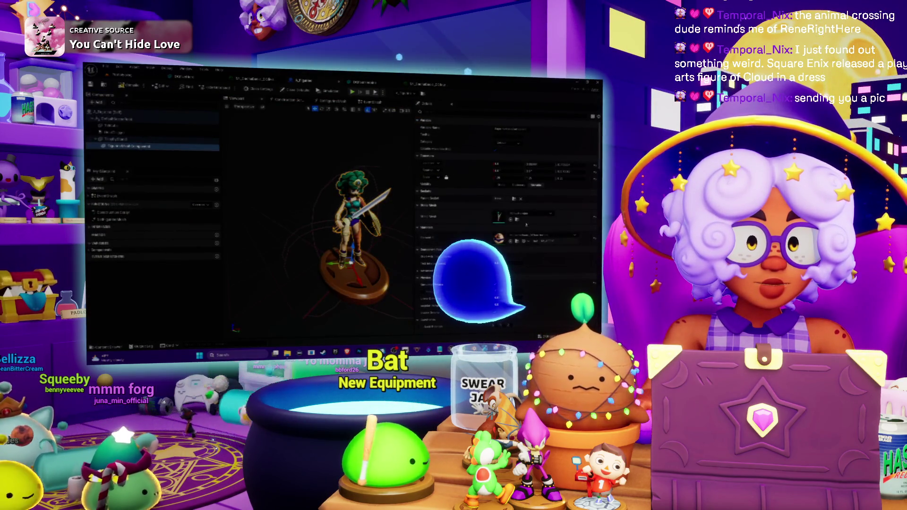
Step: Replace the warrior on the Blueprint's round base with a different figure mesh
{"action": "left_click", "coordinate": [527, 215]}
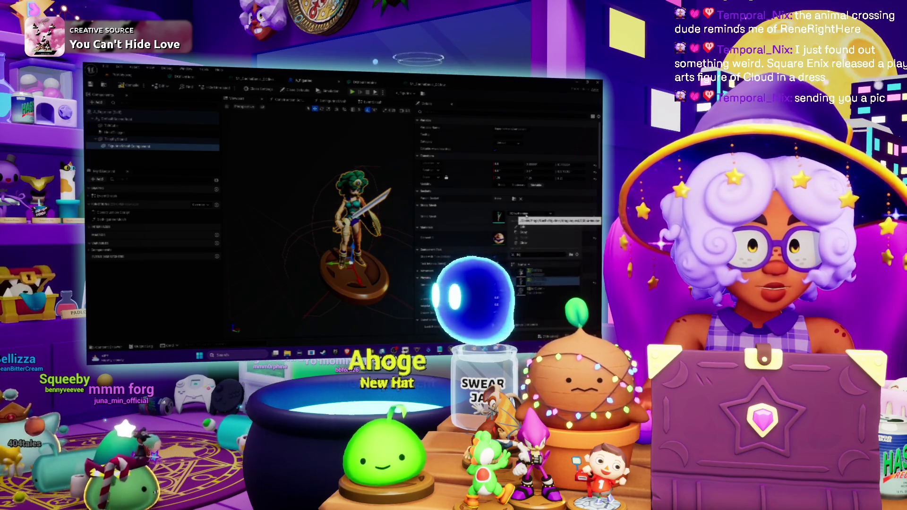
{"action": "left_click", "coordinate": [543, 281]}
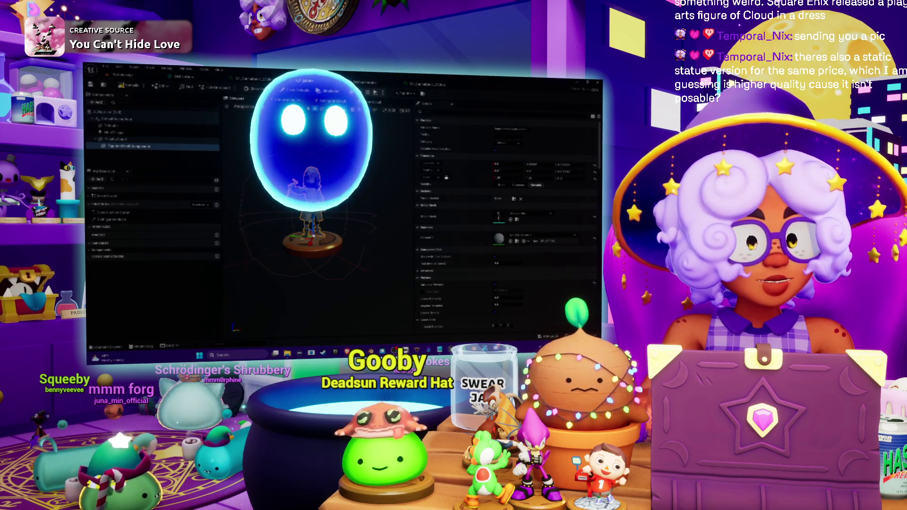
{"action": "key", "text": "alt+Tab"}
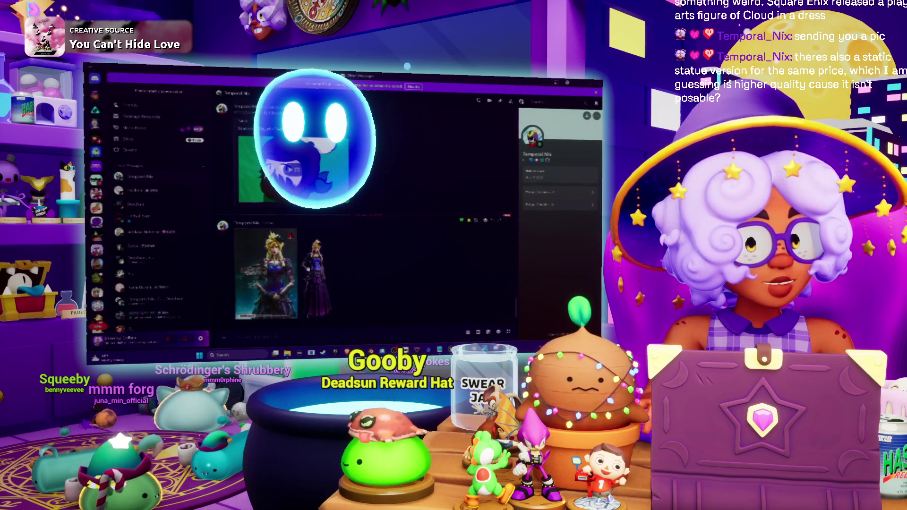
Step: View the Cloud figure picture full-size in Discord, close it, and return to Unreal
{"action": "left_click", "coordinate": [295, 270]}
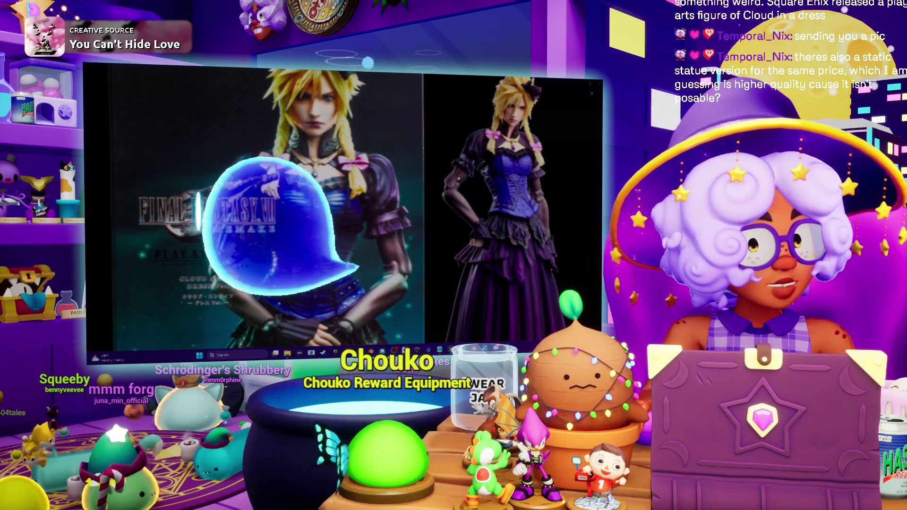
{"action": "left_click", "coordinate": [507, 128]}
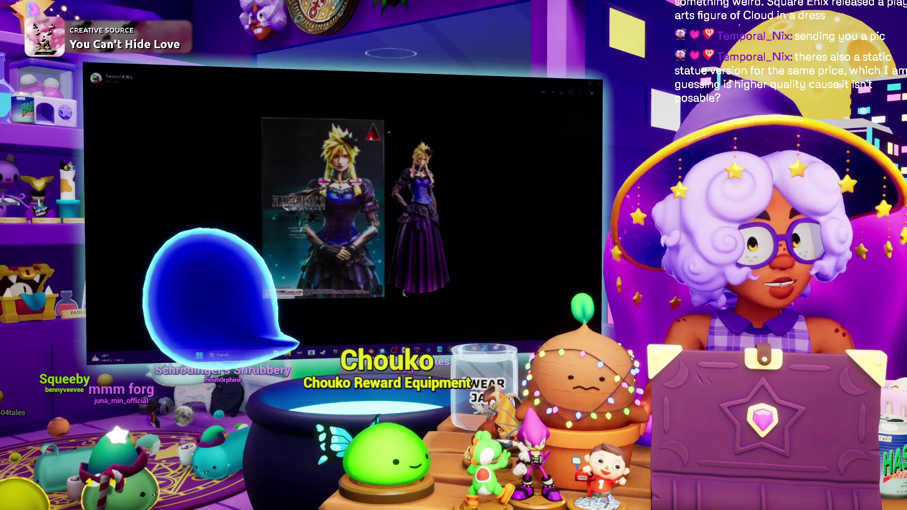
{"action": "left_click", "coordinate": [507, 128]}
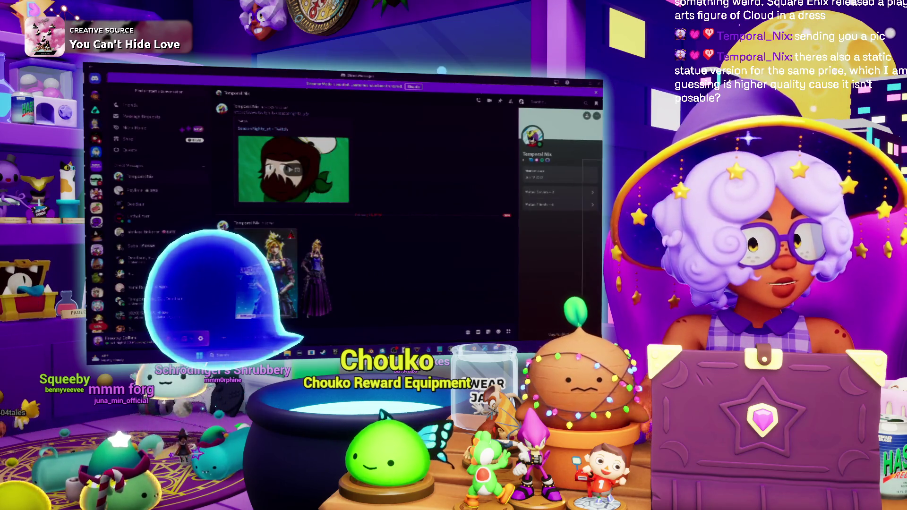
{"action": "key", "text": "alt+Tab"}
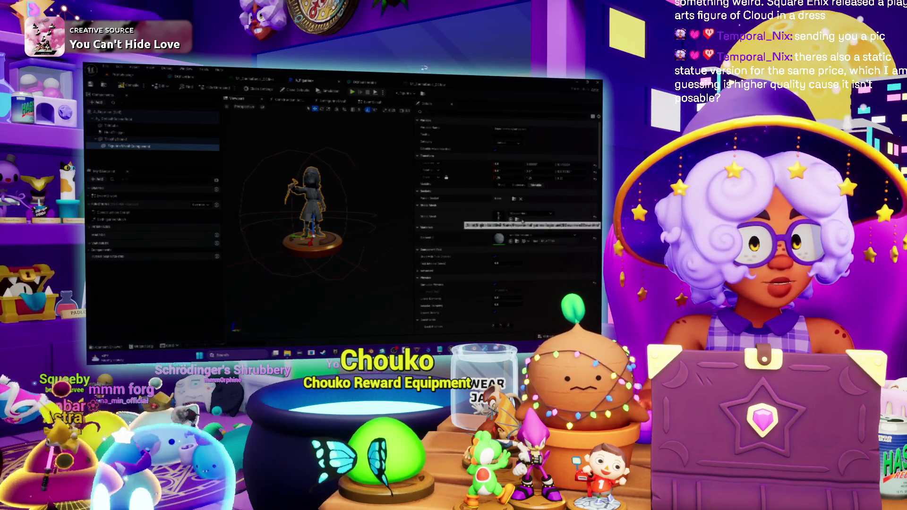
Step: Import another image file into the figurine asset folder
{"action": "left_click", "coordinate": [182, 75]}
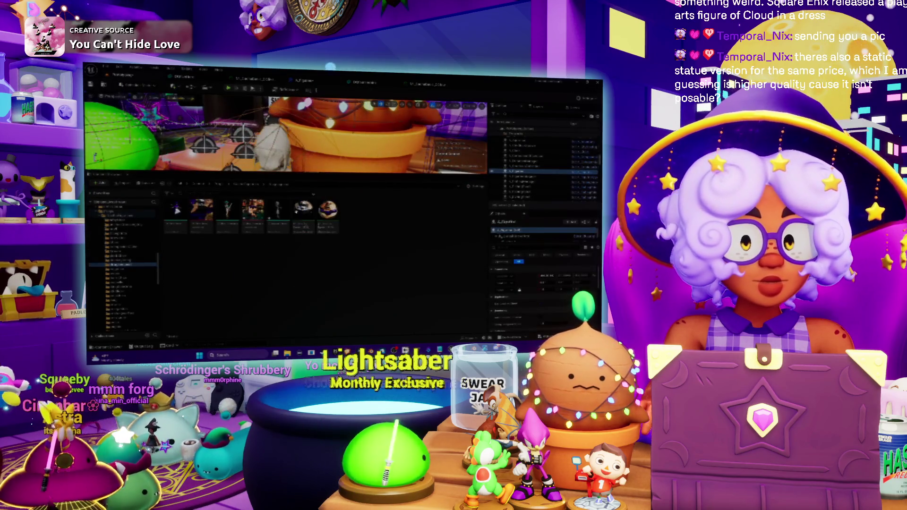
{"action": "right_click", "coordinate": [317, 261]}
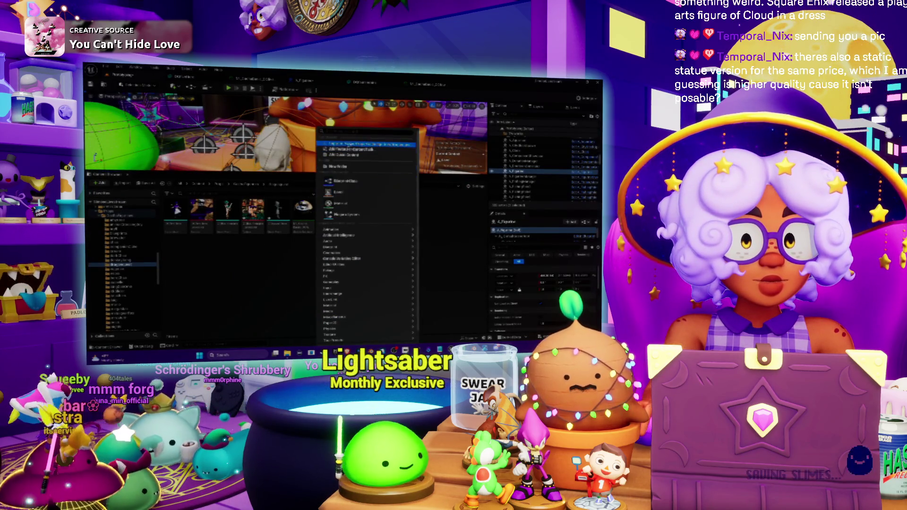
{"action": "left_click", "coordinate": [369, 144]}
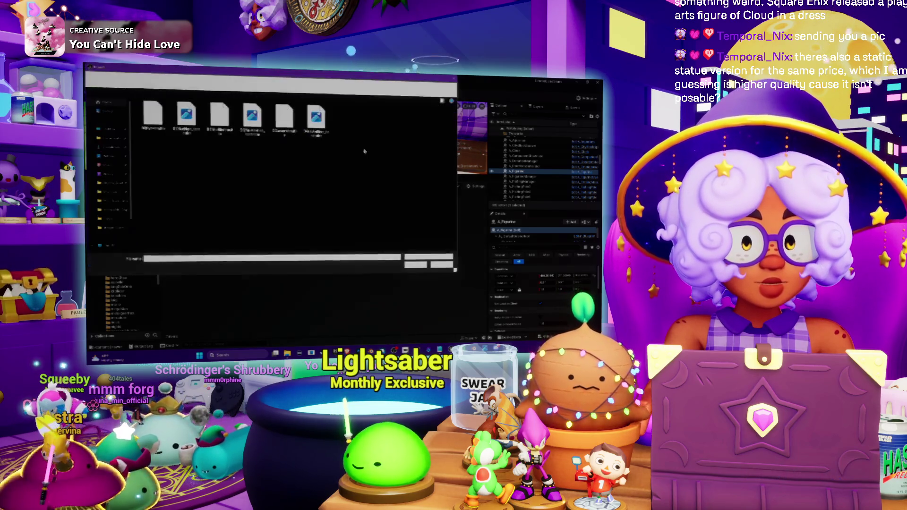
{"action": "double_click", "coordinate": [316, 121]}
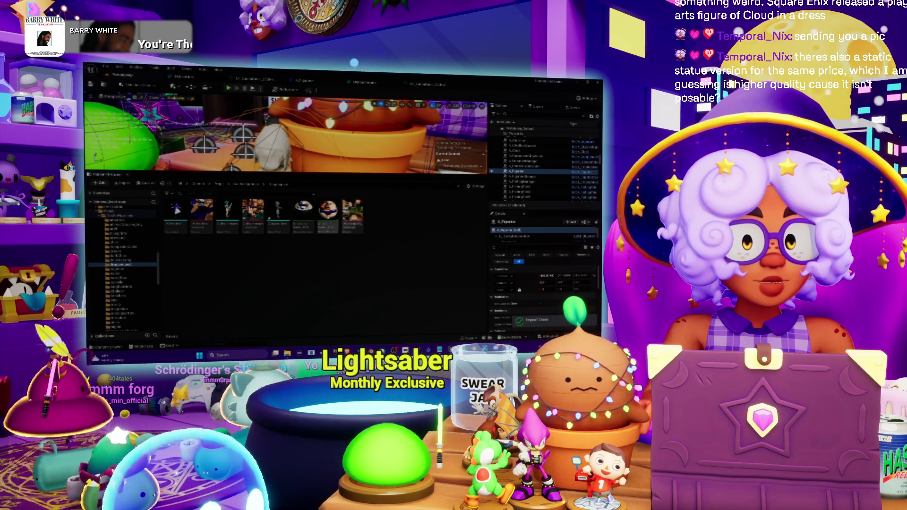
Step: Duplicate the seventh asset's material and open the copy in the material editor
{"action": "right_click", "coordinate": [329, 212]}
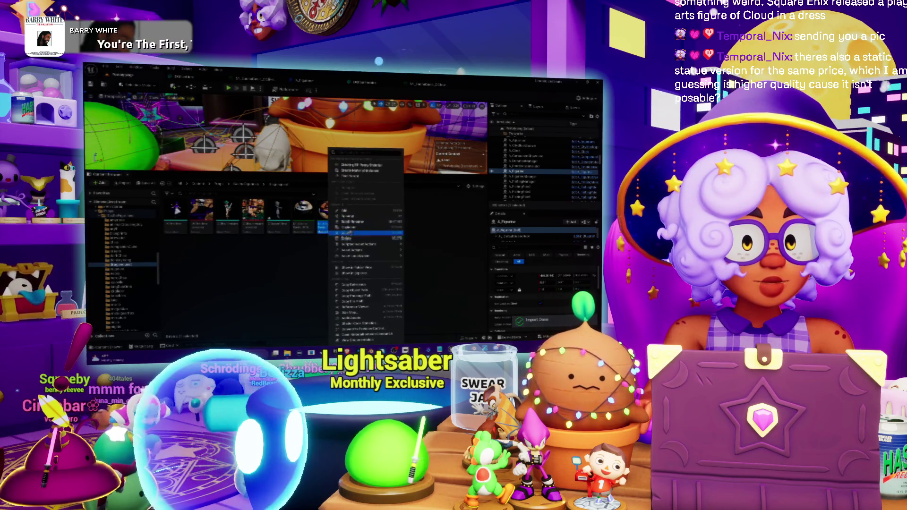
{"action": "left_click", "coordinate": [349, 233]}
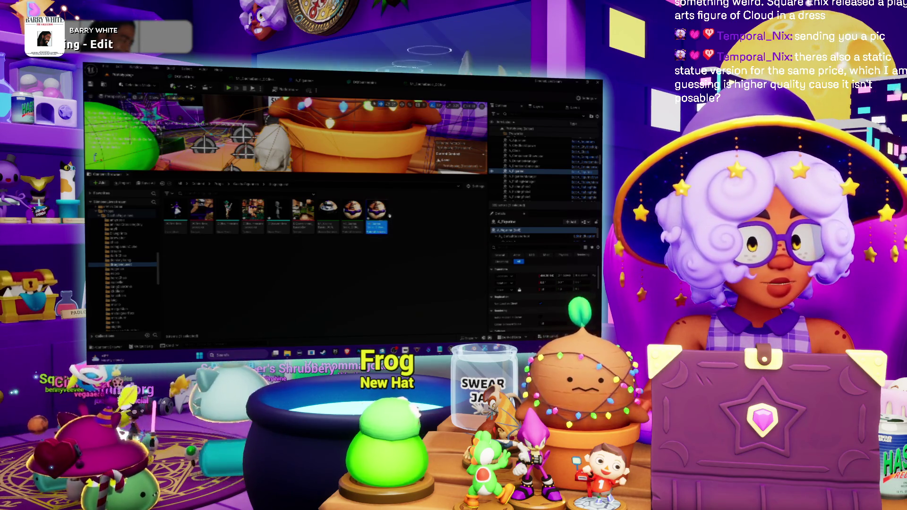
{"action": "double_click", "coordinate": [364, 210]}
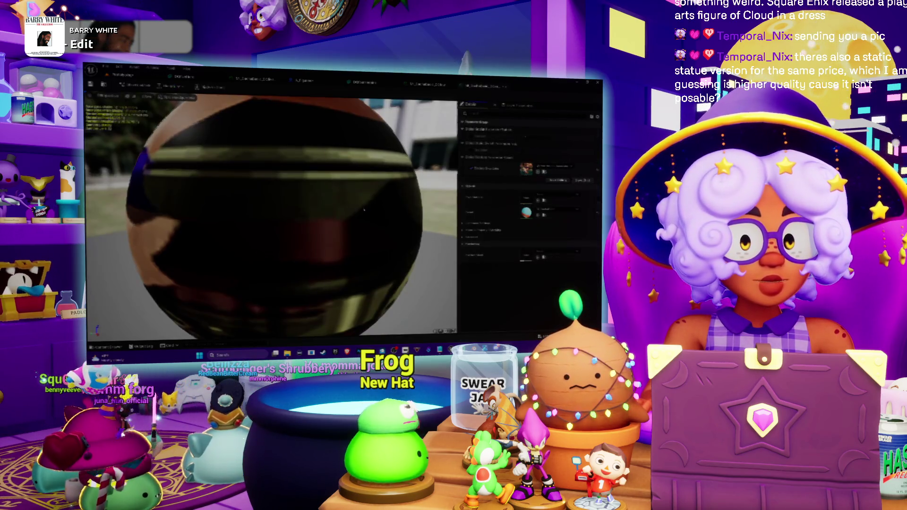
Step: Assign the newly imported texture to the duplicated material's texture parameter
{"action": "left_click", "coordinate": [556, 170]}
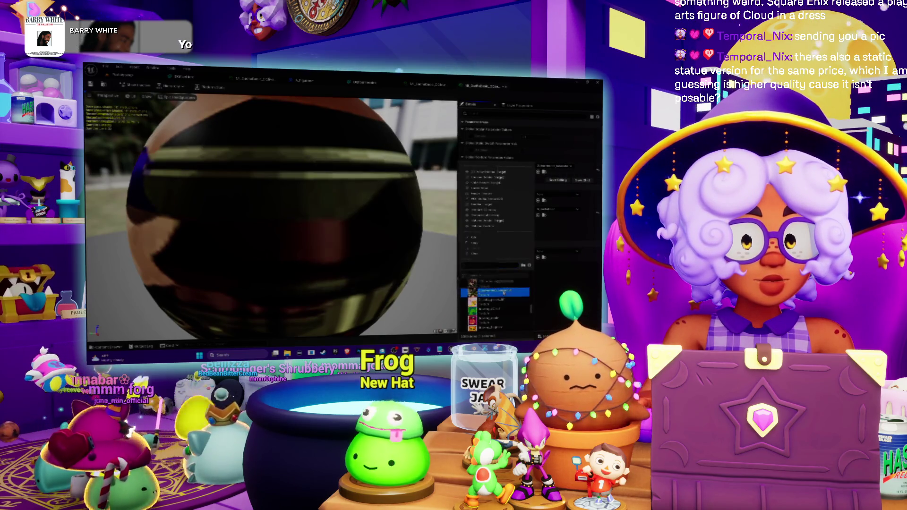
{"action": "left_click", "coordinate": [503, 297]}
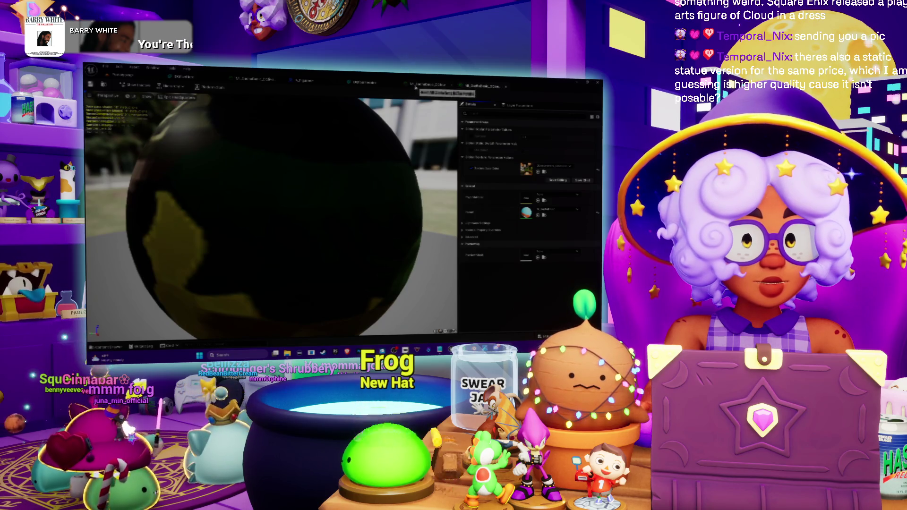
{"action": "left_click", "coordinate": [363, 83]}
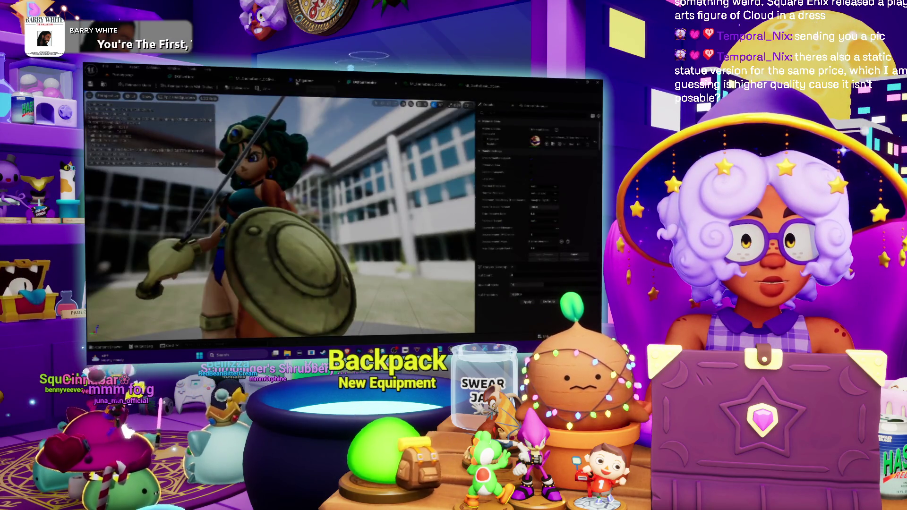
{"action": "left_click", "coordinate": [363, 83]}
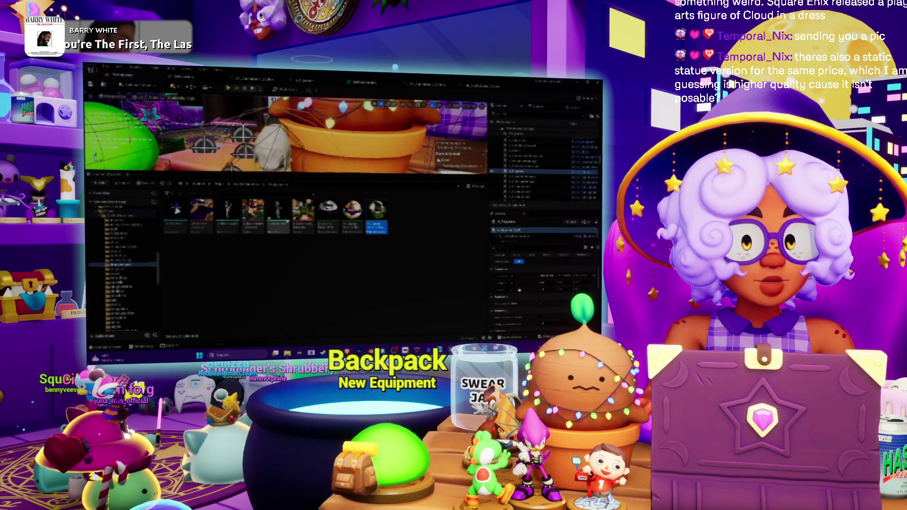
Step: Give the hooded figure's mesh the skin material, found by searching 'sk'
{"action": "left_click", "coordinate": [279, 212]}
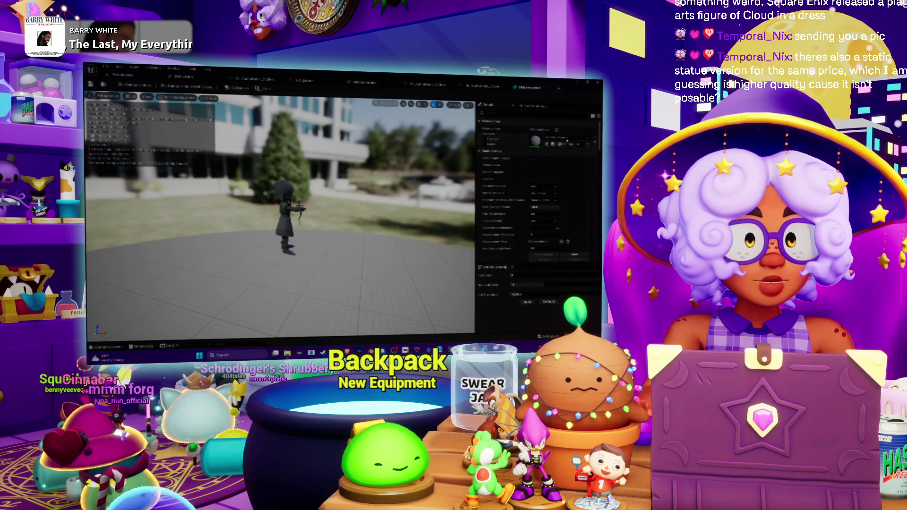
{"action": "left_click", "coordinate": [567, 140]}
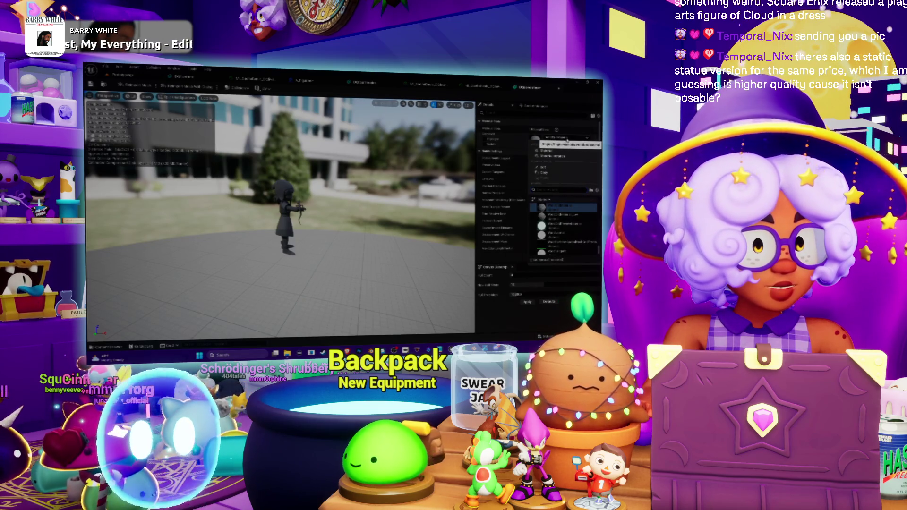
{"action": "type", "text": "sk"}
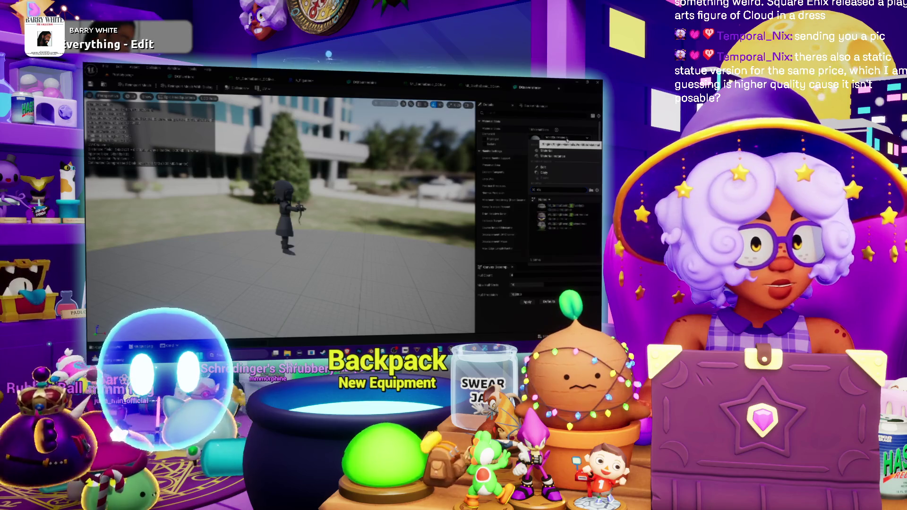
{"action": "left_click", "coordinate": [581, 226]}
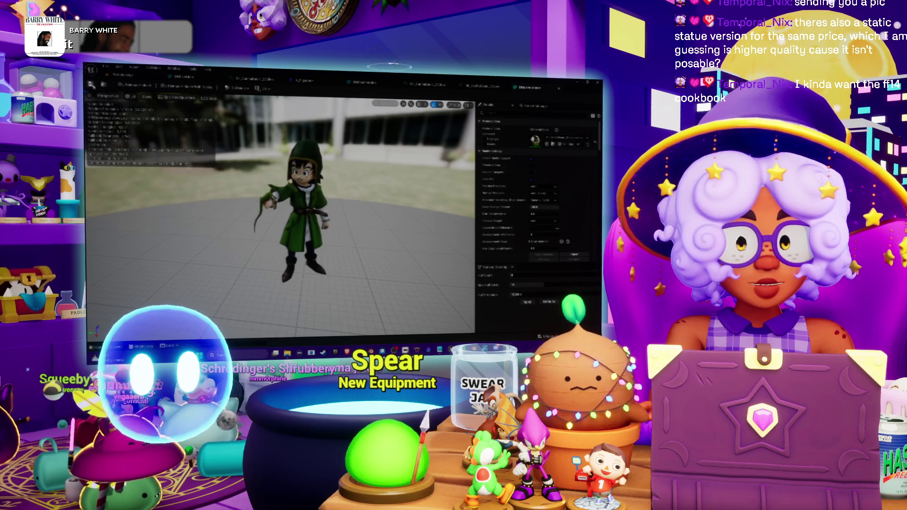
Step: Close the mesh editor and check the textured figure in the AJ_Figure blueprint
{"action": "left_click", "coordinate": [559, 89]}
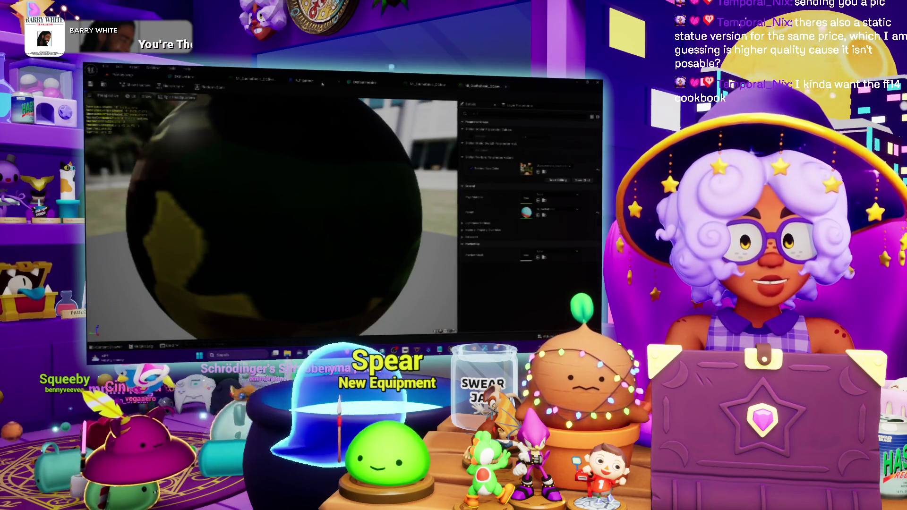
{"action": "left_click", "coordinate": [309, 83]}
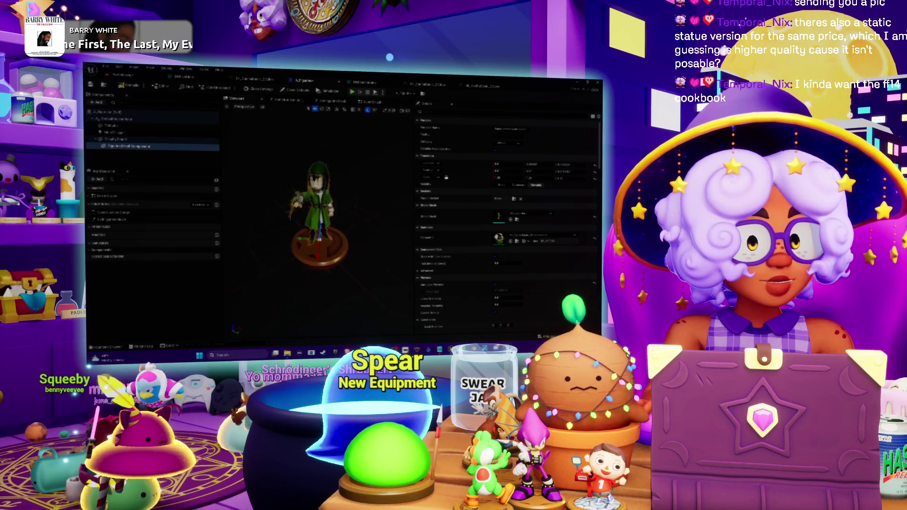
{"action": "left_click", "coordinate": [181, 77]}
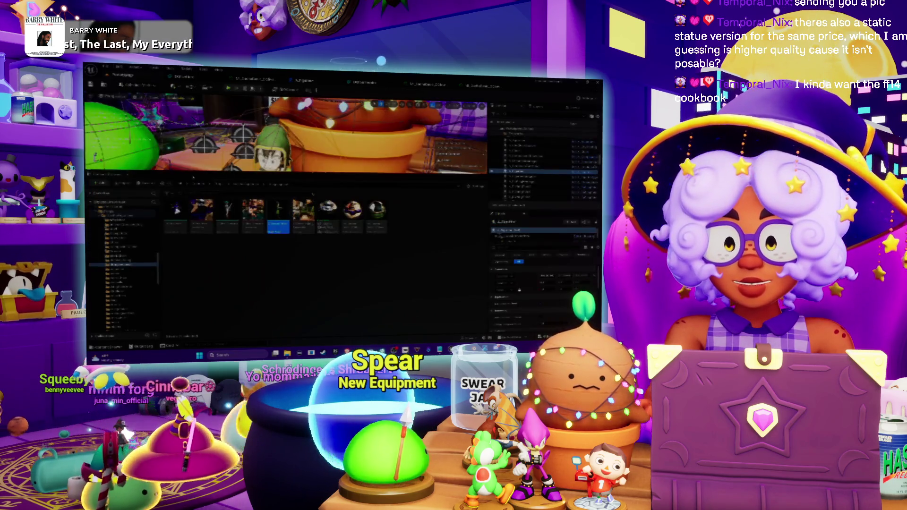
Step: Save all modified assets with Save Selected and enlarge the asset browsing area
{"action": "left_click", "coordinate": [144, 183]}
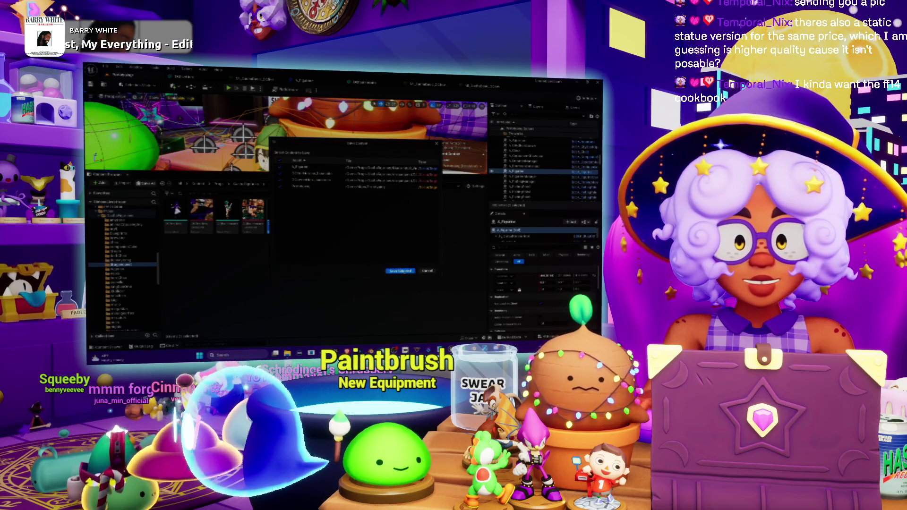
{"action": "left_click", "coordinate": [400, 272]}
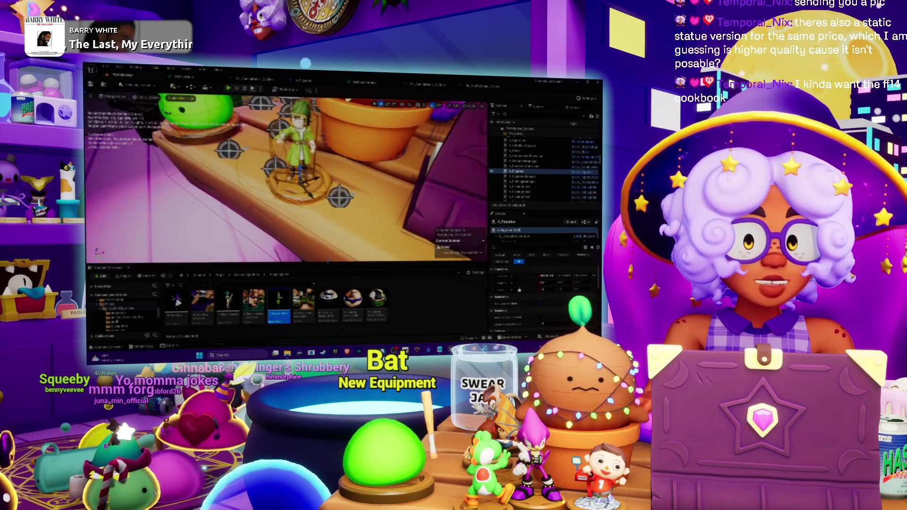
{"action": "left_click_drag", "start_coordinate": [327, 263], "coordinate": [289, 188]}
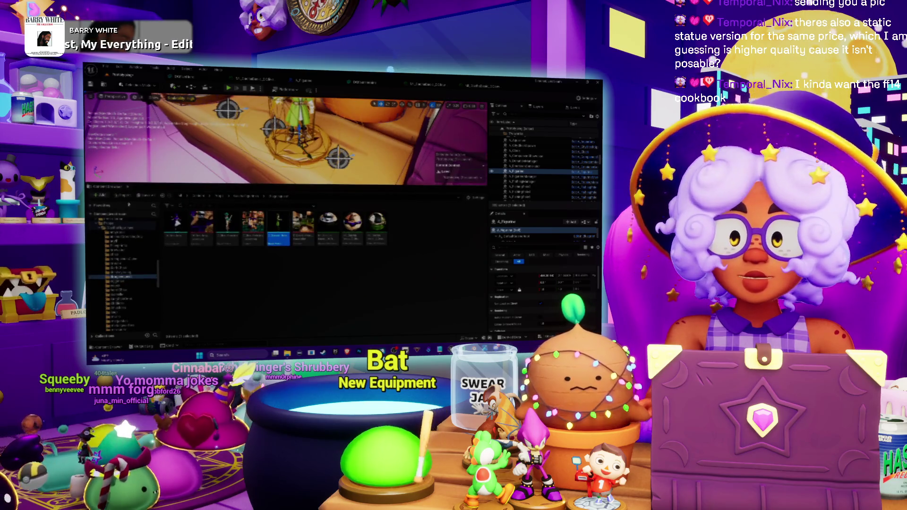
{"action": "key", "text": "ctrl+shift+s"}
{"action": "left_click", "coordinate": [405, 273]}
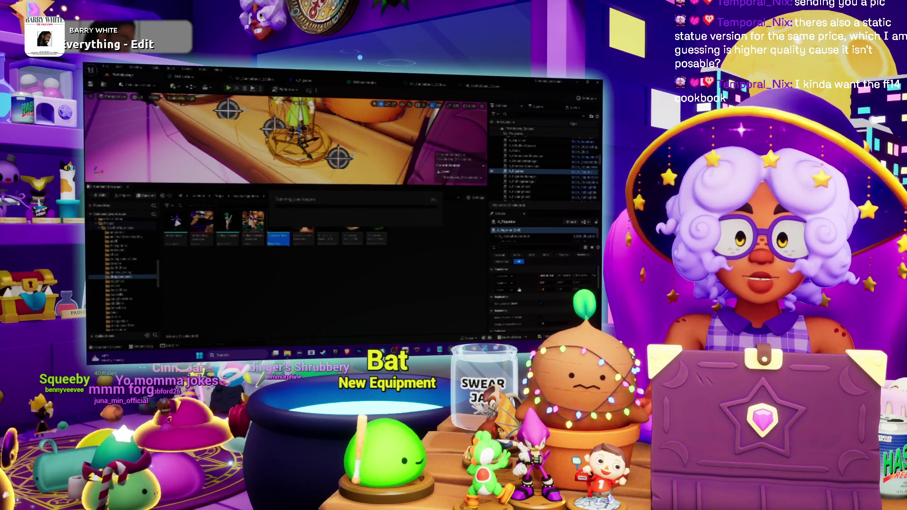
Step: Create a new folder in the parent asset folder, open it, and start an import
{"action": "left_click", "coordinate": [243, 197]}
{"action": "right_click", "coordinate": [363, 306]}
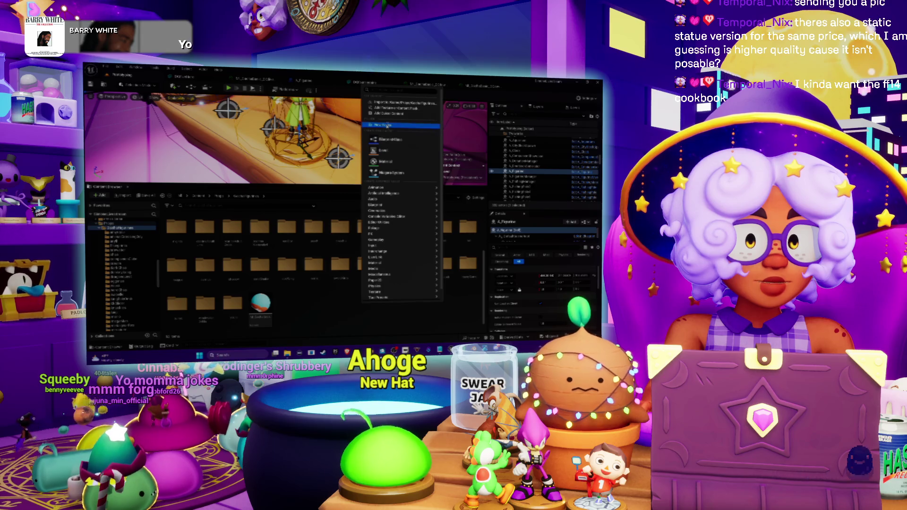
{"action": "left_click", "coordinate": [386, 125]}
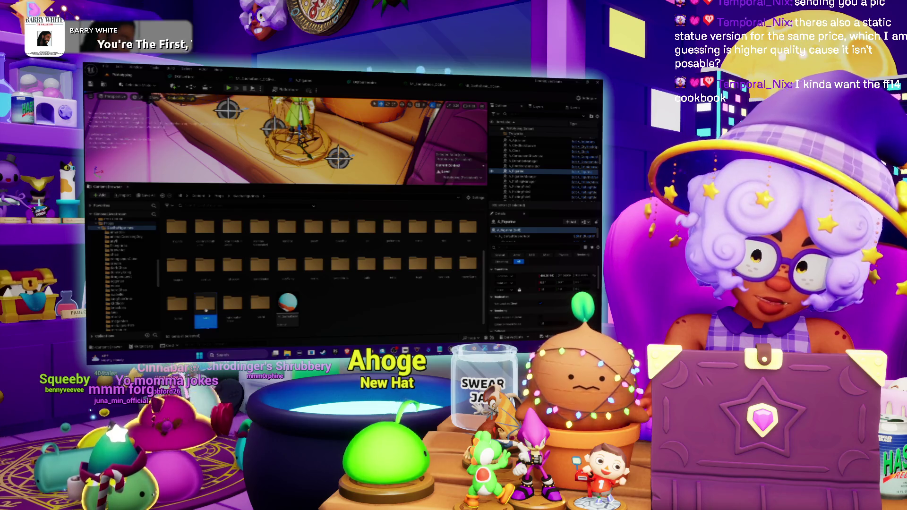
{"action": "double_click", "coordinate": [206, 308]}
{"action": "right_click", "coordinate": [333, 241]}
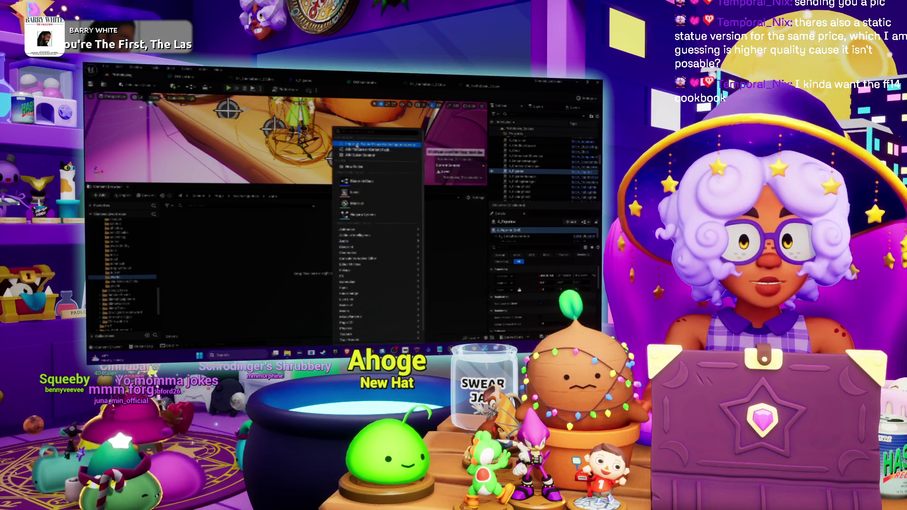
{"action": "left_click", "coordinate": [356, 145]}
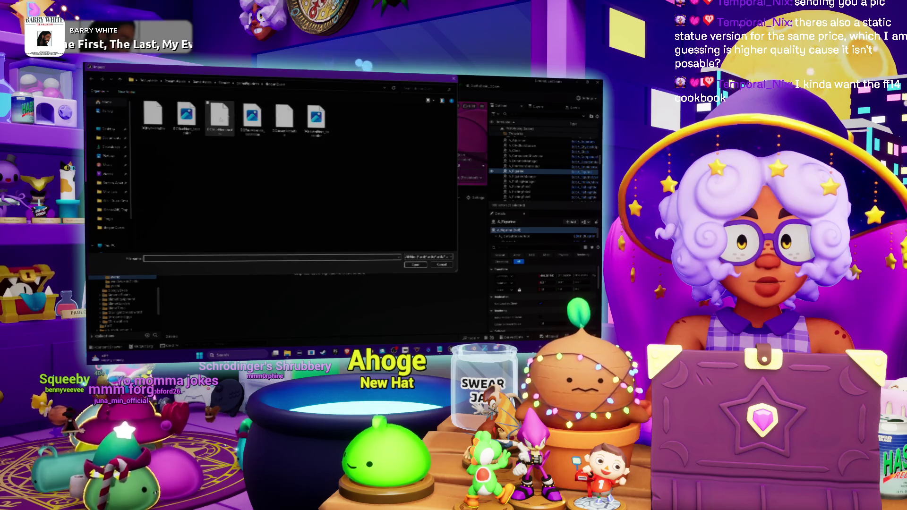
Step: Import the Wario model file into the new folder with the Import Scene settings
{"action": "left_click", "coordinate": [251, 85]}
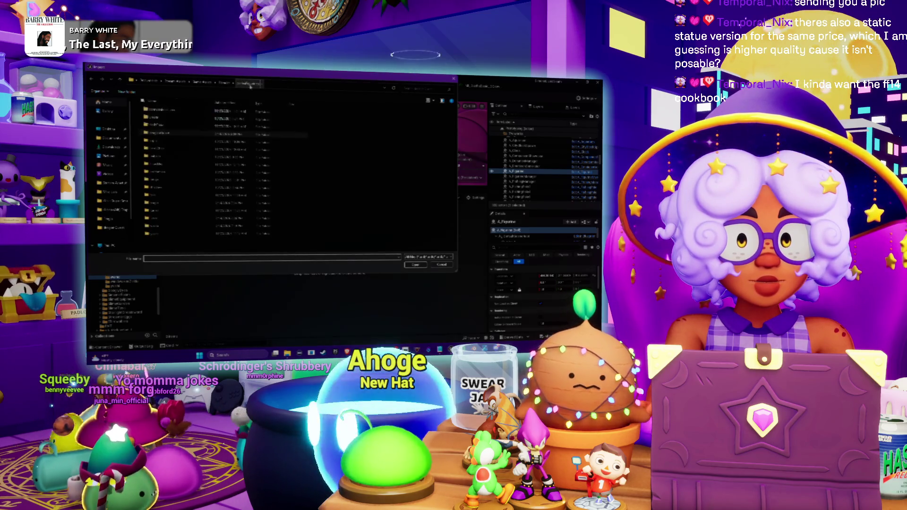
{"action": "double_click", "coordinate": [160, 219]}
{"action": "double_click", "coordinate": [150, 117]}
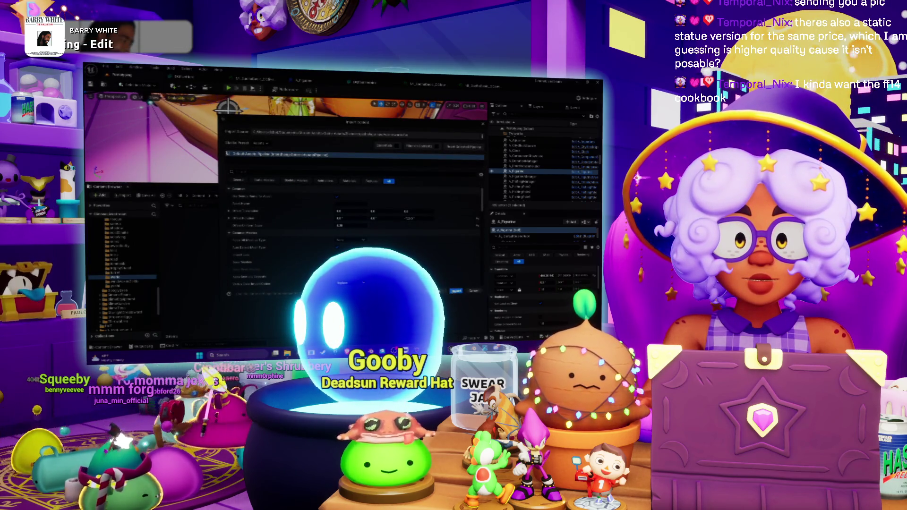
{"action": "left_click", "coordinate": [456, 290]}
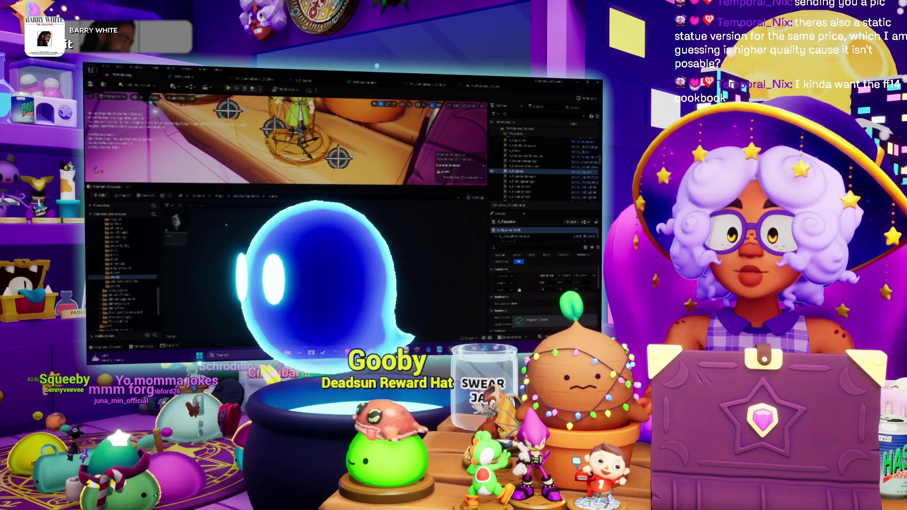
Step: Open the imported Wario mesh and rotate its preview, showing it dark and untextured
{"action": "right_click", "coordinate": [231, 207]}
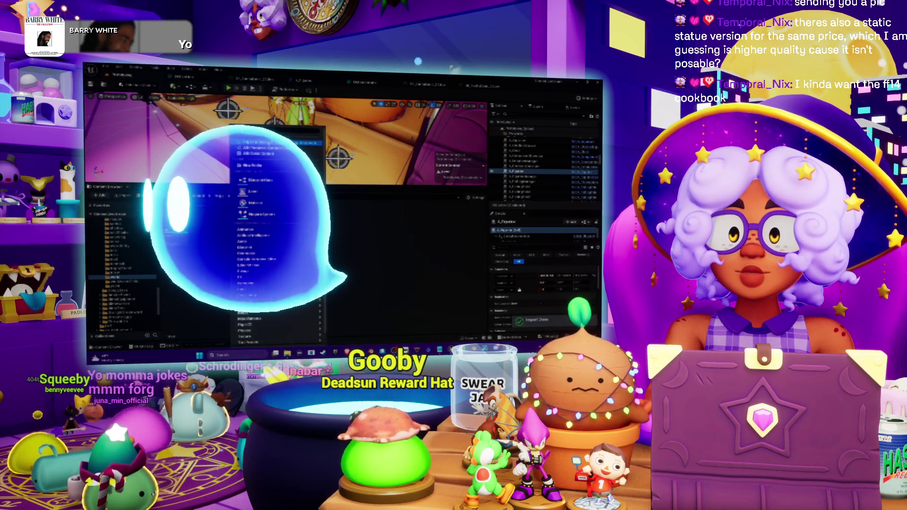
{"action": "left_click", "coordinate": [295, 217]}
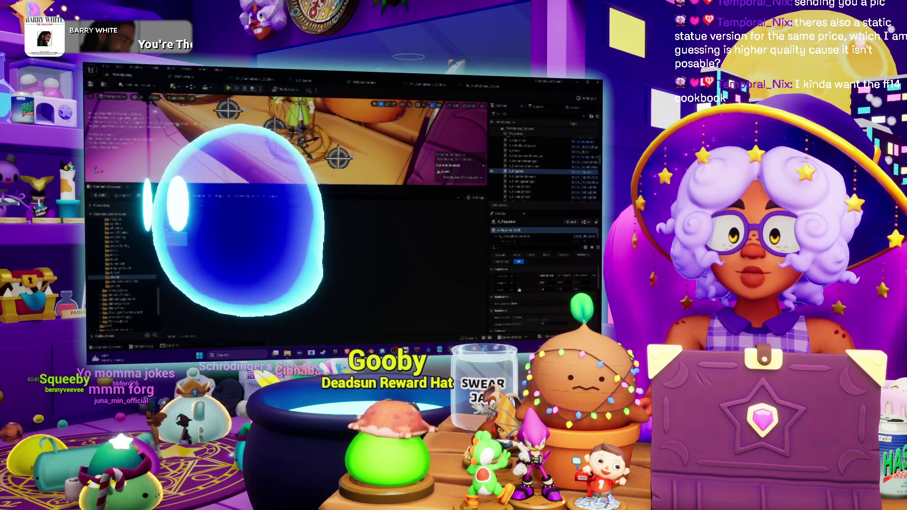
{"action": "double_click", "coordinate": [296, 218]}
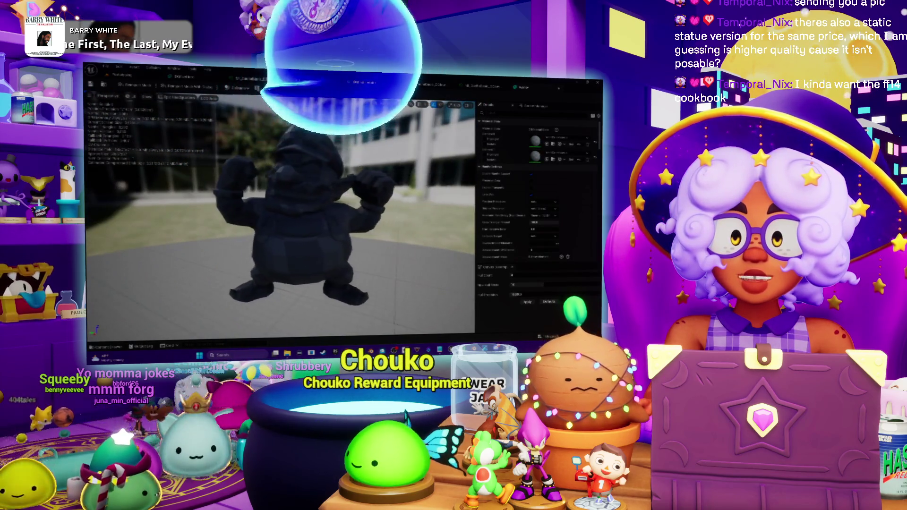
{"action": "scroll", "coordinate": [319, 206], "scroll_direction": "up", "scroll_amount": 3}
{"action": "left_click_drag", "start_coordinate": [319, 207], "coordinate": [327, 206]}
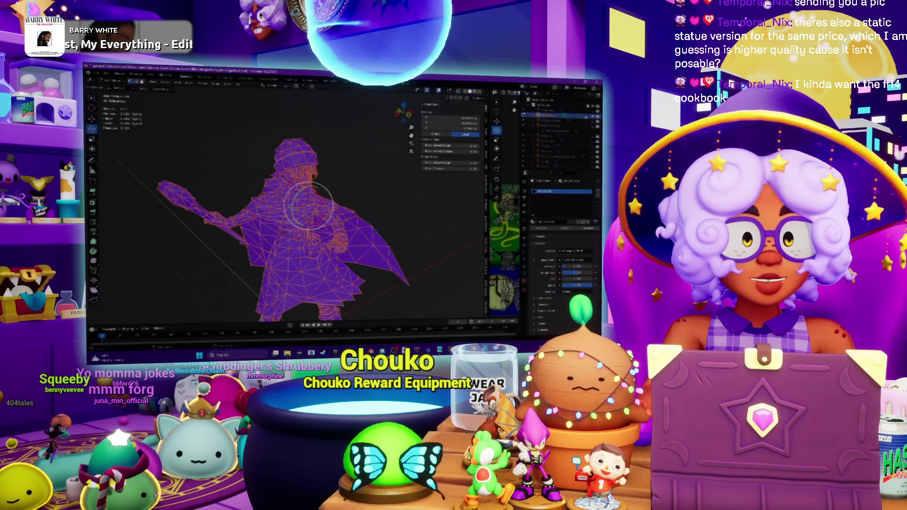
Step: Delete the leftover wireframe figure and orbit the view to face the Wario model
{"action": "key", "text": "Delete"}
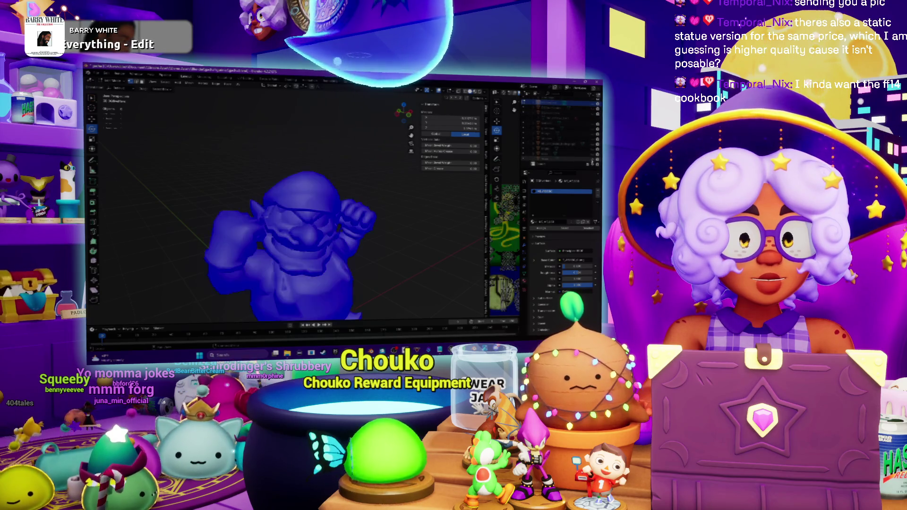
{"action": "mouse_move", "coordinate": [330, 245]}
{"action": "left_mouse_down"}
{"action": "mouse_move", "coordinate": [302, 241]}
{"action": "mouse_move", "coordinate": [307, 255]}
{"action": "mouse_move", "coordinate": [312, 245]}
{"action": "mouse_move", "coordinate": [289, 198]}
{"action": "mouse_move", "coordinate": [303, 203]}
{"action": "mouse_move", "coordinate": [284, 198]}
{"action": "mouse_move", "coordinate": [320, 198]}
{"action": "left_mouse_up"}
{"action": "left_click_drag", "start_coordinate": [320, 152], "coordinate": [334, 171]}
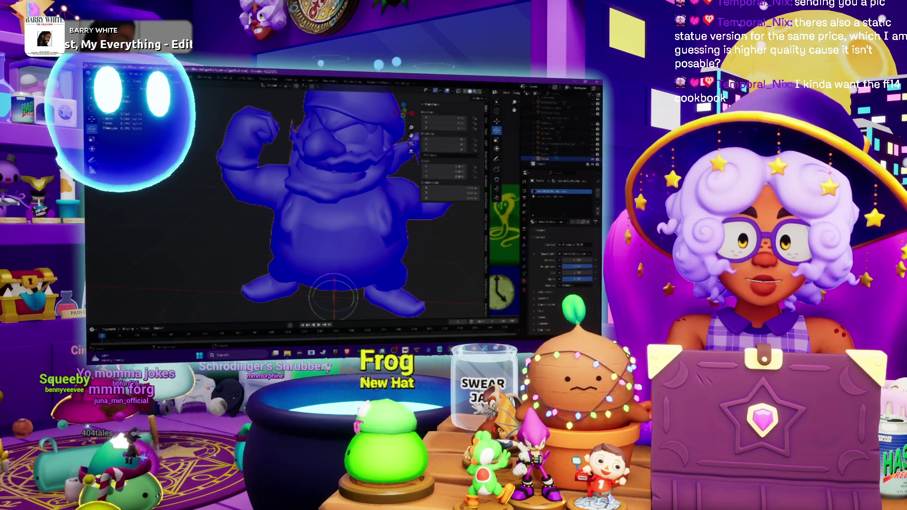
Step: Export the blue Wario model again into the project's model folder
{"action": "left_click", "coordinate": [93, 77]}
{"action": "mouse_move", "coordinate": [114, 158]}
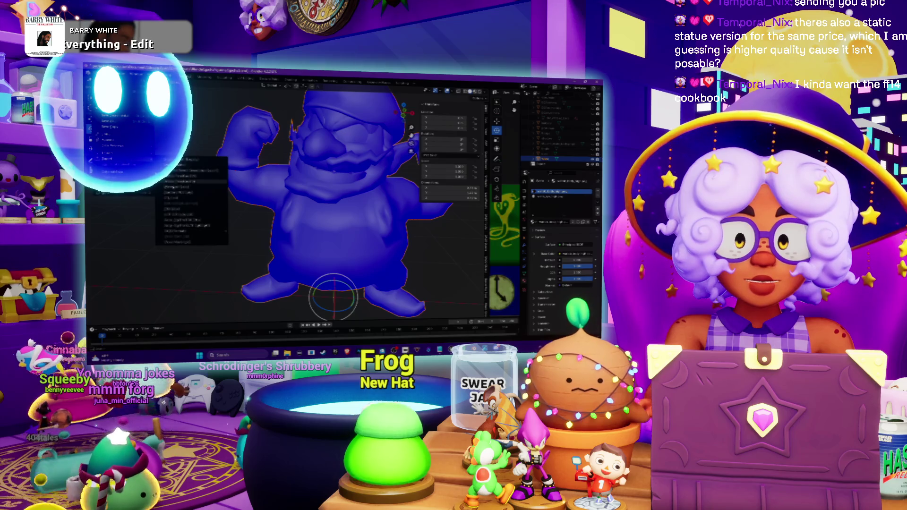
{"action": "left_click", "coordinate": [193, 210]}
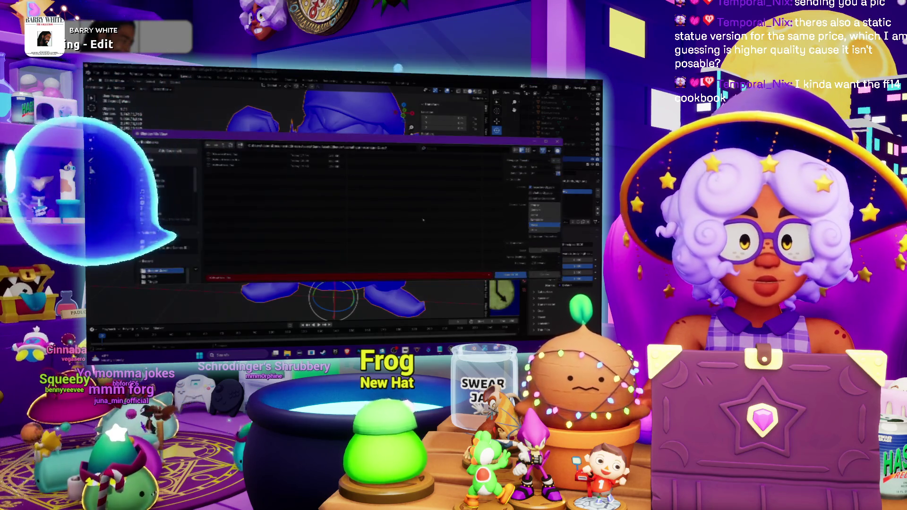
{"action": "left_click", "coordinate": [543, 225]}
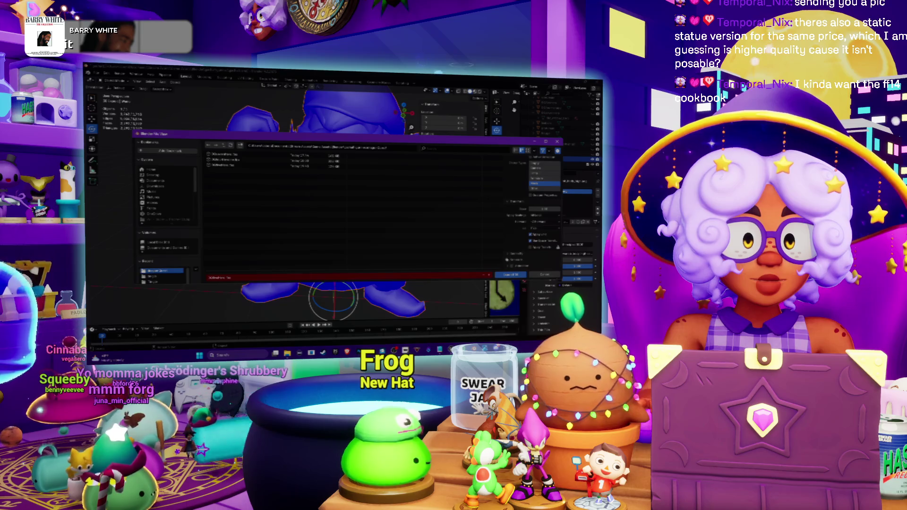
{"action": "scroll", "coordinate": [533, 243], "scroll_direction": "down", "scroll_amount": 2}
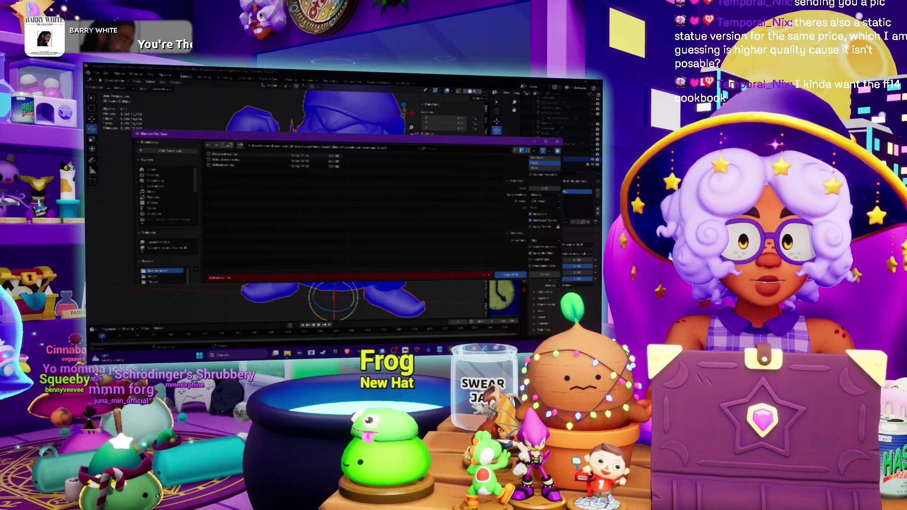
{"action": "left_click", "coordinate": [220, 148]}
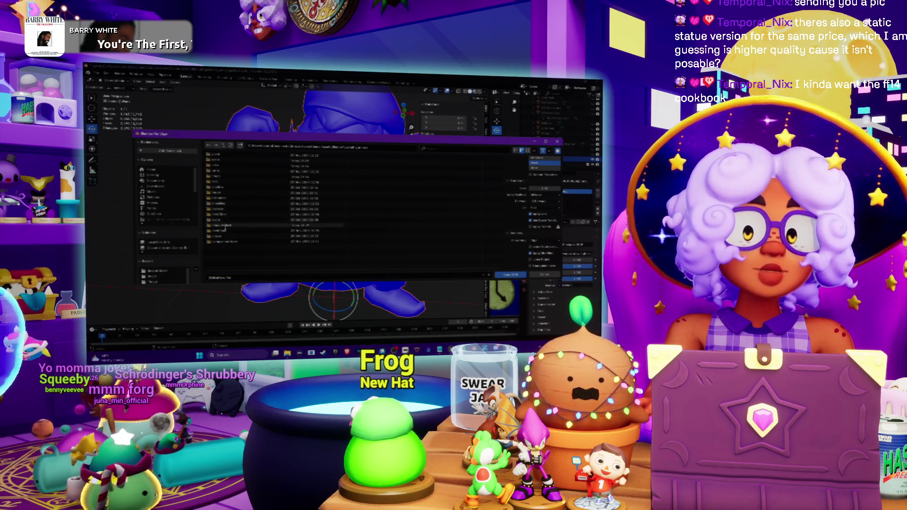
{"action": "left_click", "coordinate": [216, 160]}
{"action": "key", "text": "Return"}
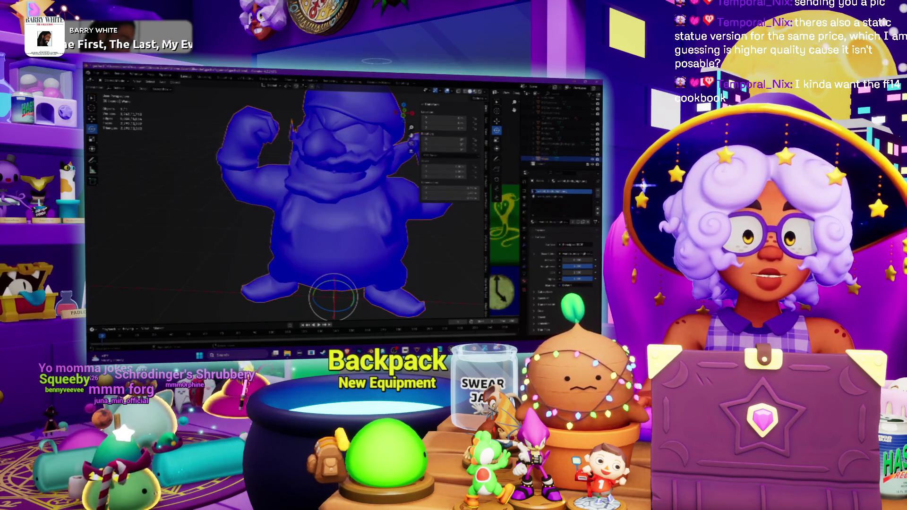
{"action": "key", "text": "alt+Tab"}
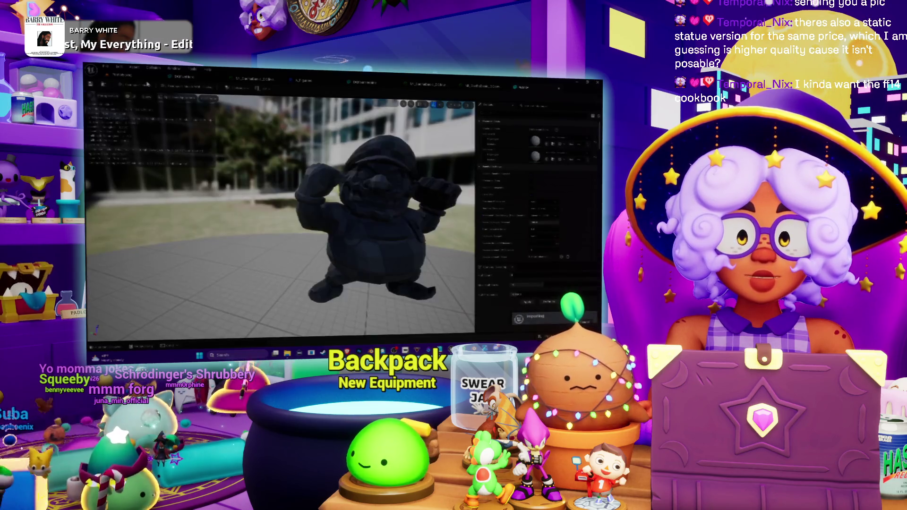
Step: Orbit and zoom out the mesh preview until the whole dark Wario statue is visible
{"action": "mouse_move", "coordinate": [284, 213]}
{"action": "left_mouse_down"}
{"action": "mouse_move", "coordinate": [303, 208]}
{"action": "mouse_move", "coordinate": [265, 222]}
{"action": "left_mouse_up"}
{"action": "mouse_move", "coordinate": [320, 180]}
{"action": "left_mouse_down"}
{"action": "mouse_move", "coordinate": [312, 141]}
{"action": "mouse_move", "coordinate": [279, 147]}
{"action": "left_mouse_up"}
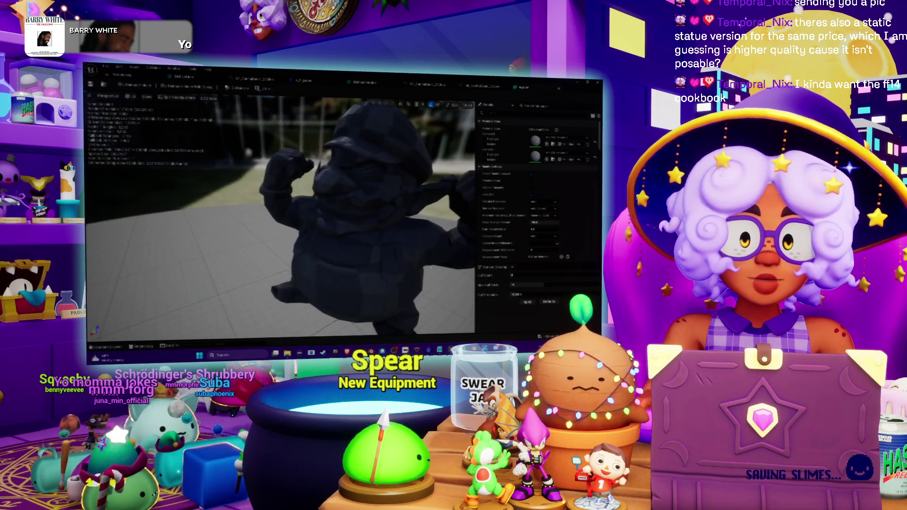
{"action": "left_click_drag", "start_coordinate": [398, 259], "coordinate": [375, 254]}
{"action": "scroll", "coordinate": [281, 218], "scroll_direction": "down", "scroll_amount": 3}
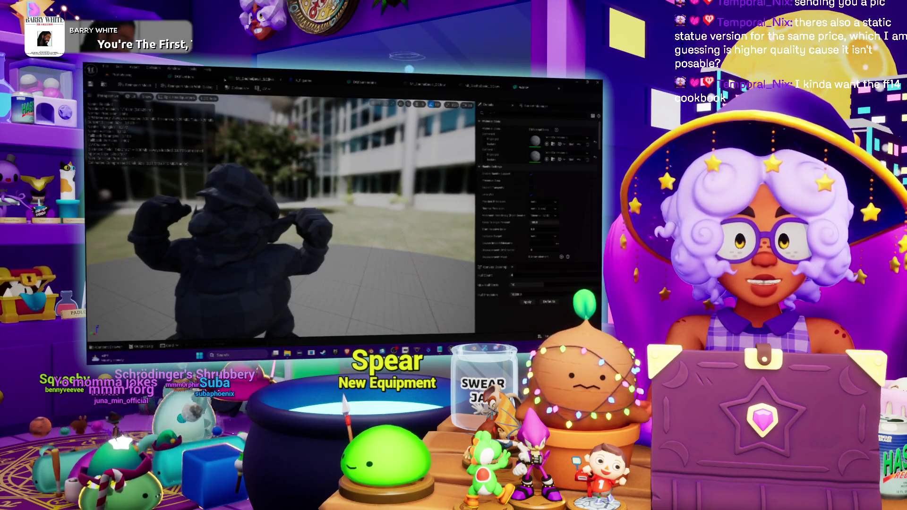
{"action": "left_click", "coordinate": [145, 78]}
Step: Browse the Content Browser's parent folder, checking the Figurines subfolder and another figurine's folder
{"action": "right_click", "coordinate": [231, 233]}
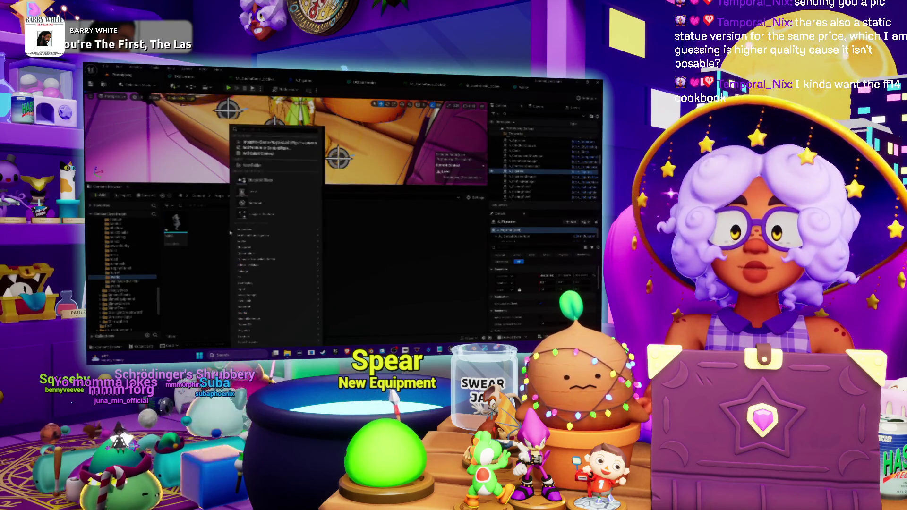
{"action": "key", "text": "Escape"}
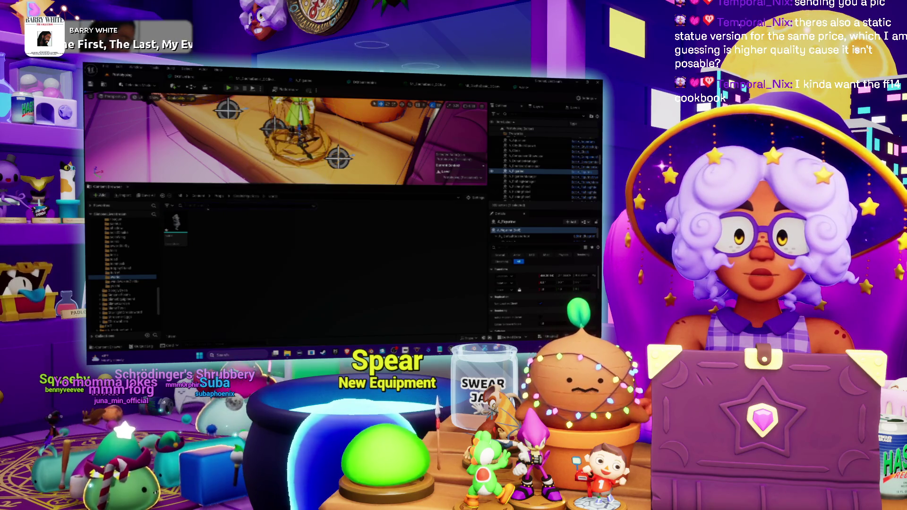
{"action": "left_click", "coordinate": [246, 196]}
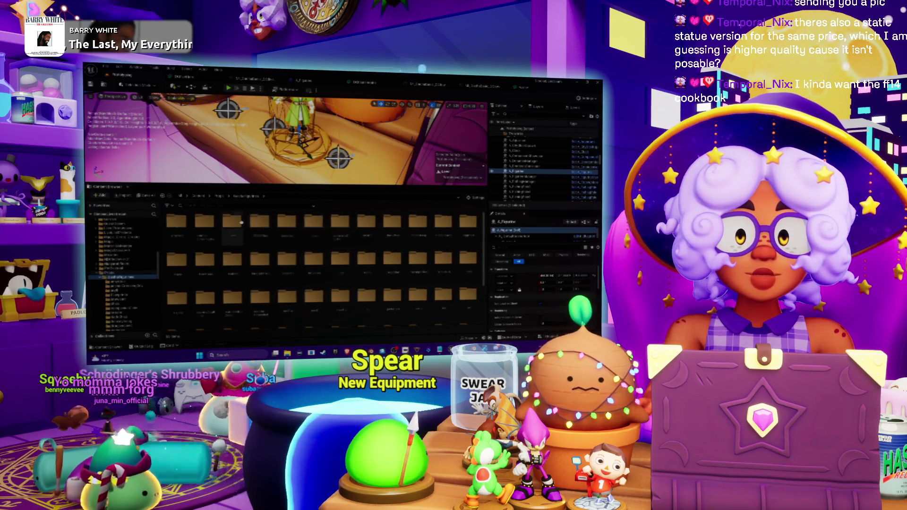
{"action": "double_click", "coordinate": [231, 222]}
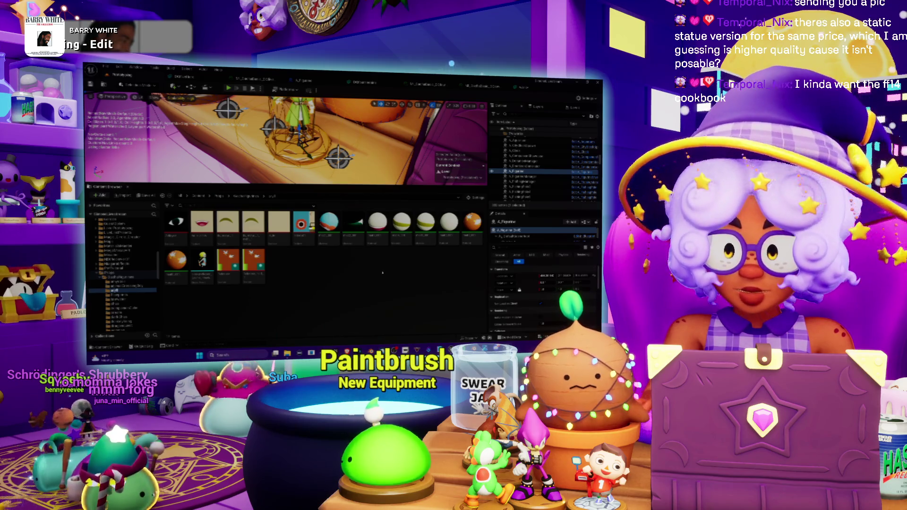
{"action": "left_click", "coordinate": [248, 198]}
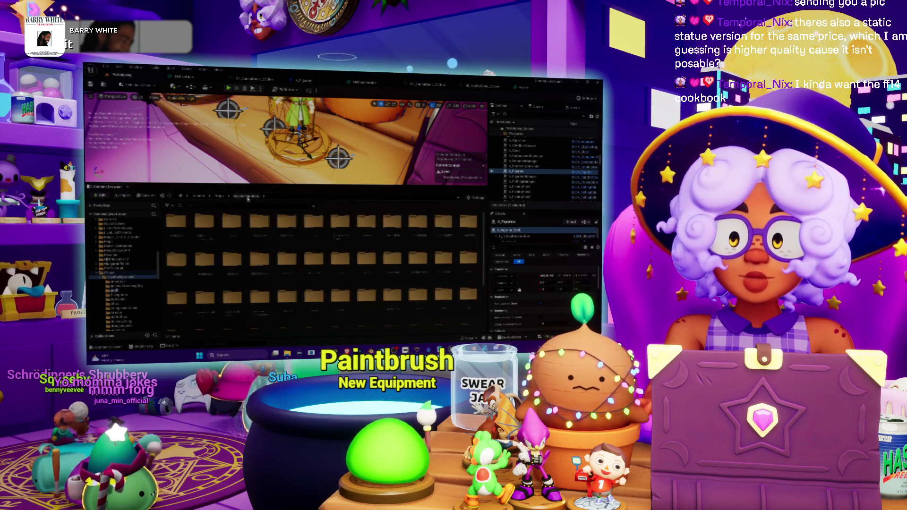
{"action": "double_click", "coordinate": [320, 229]}
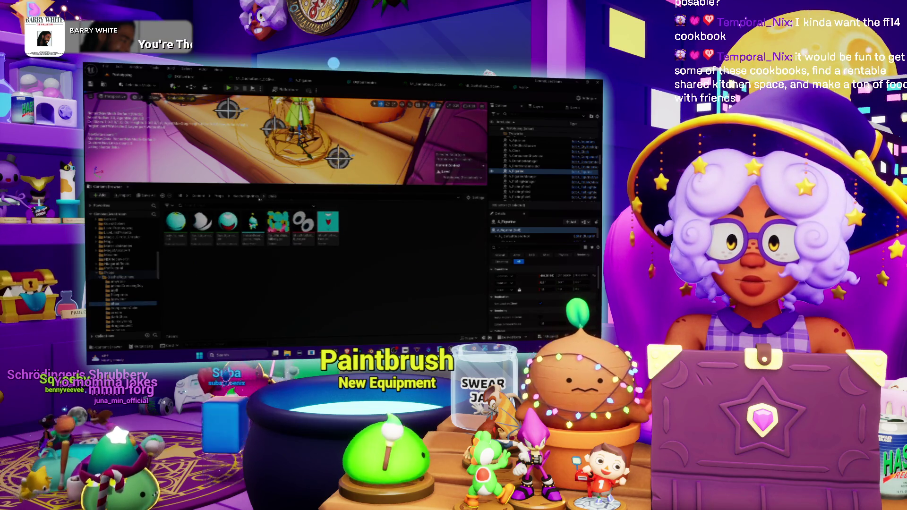
{"action": "left_click", "coordinate": [248, 197]}
{"action": "left_click", "coordinate": [189, 228]}
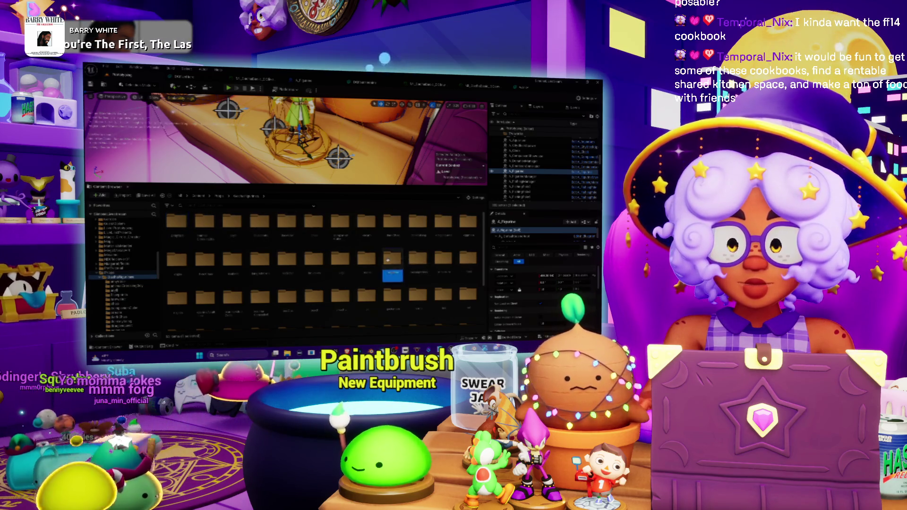
Step: Look through a texture folder, then open the figurine's asset folder with the sphere and mesh
{"action": "double_click", "coordinate": [389, 258]}
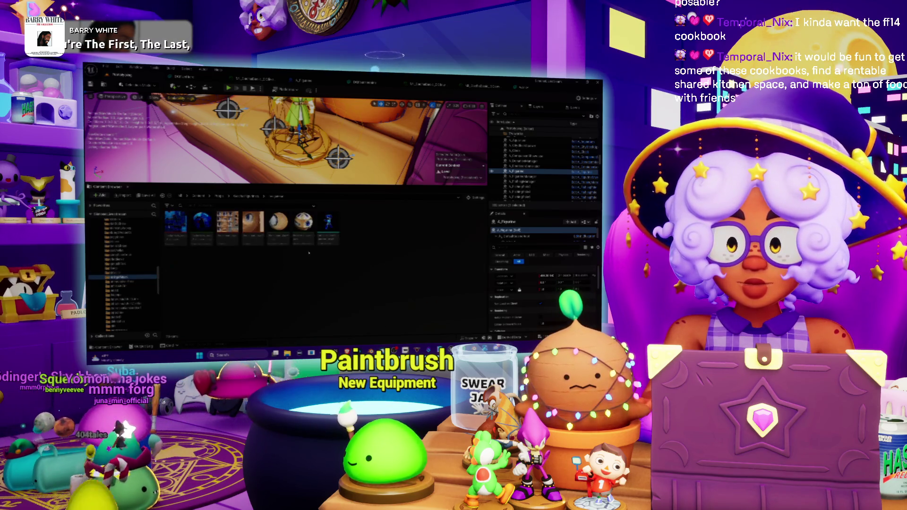
{"action": "right_click", "coordinate": [208, 236]}
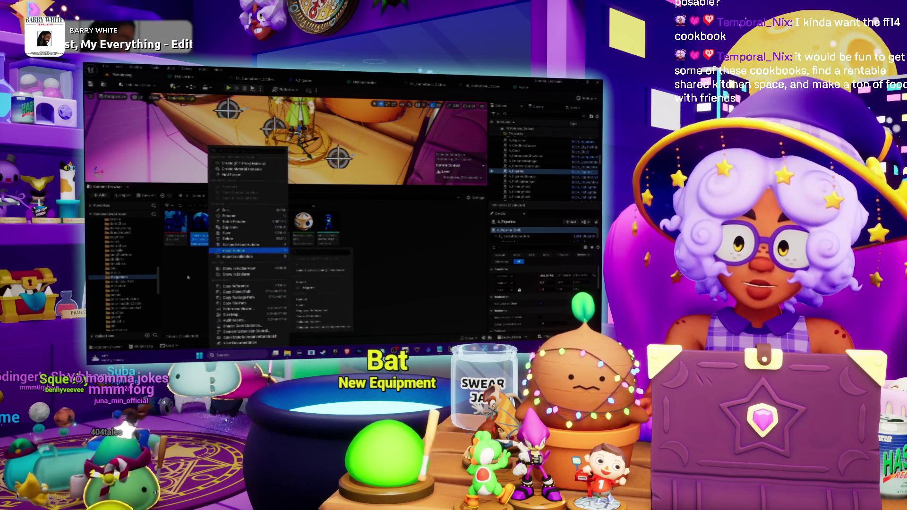
{"action": "key", "text": "Escape"}
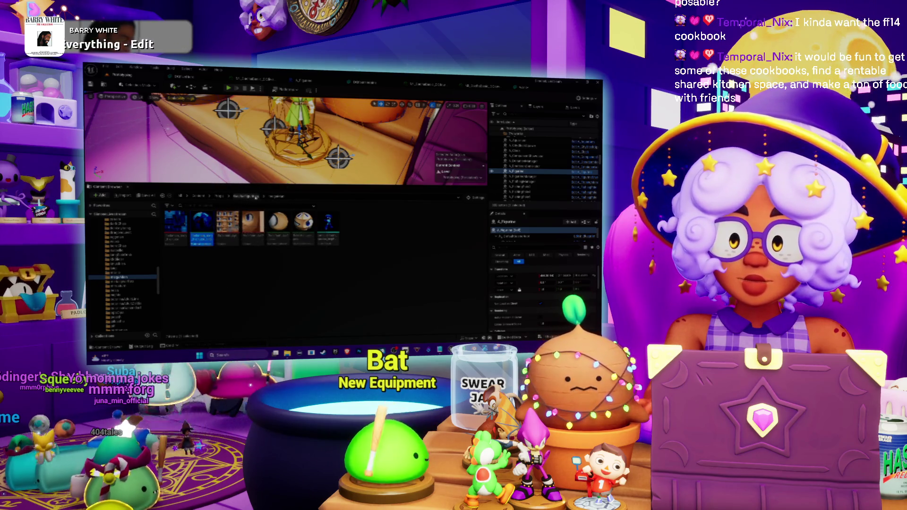
{"action": "left_click", "coordinate": [246, 196]}
{"action": "scroll", "coordinate": [373, 284], "scroll_direction": "down", "scroll_amount": 2}
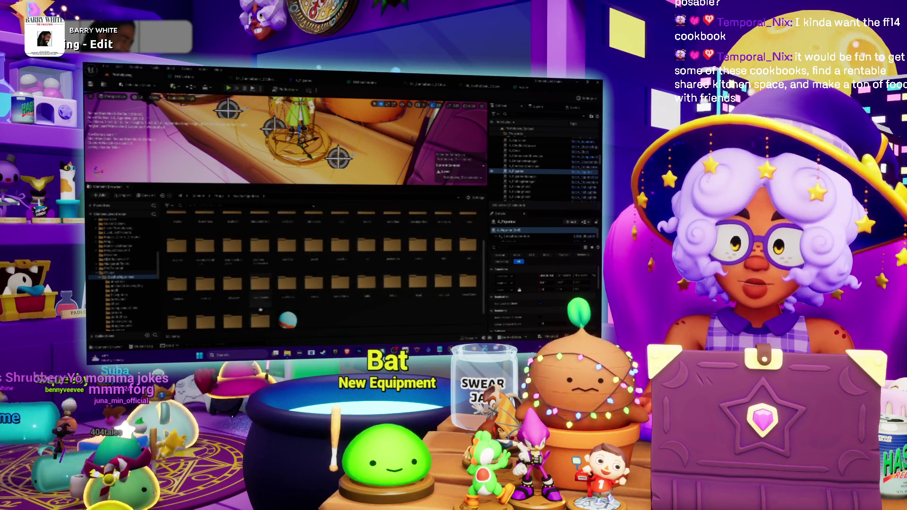
{"action": "scroll", "coordinate": [261, 310], "scroll_direction": "down", "scroll_amount": 1}
{"action": "double_click", "coordinate": [207, 308]}
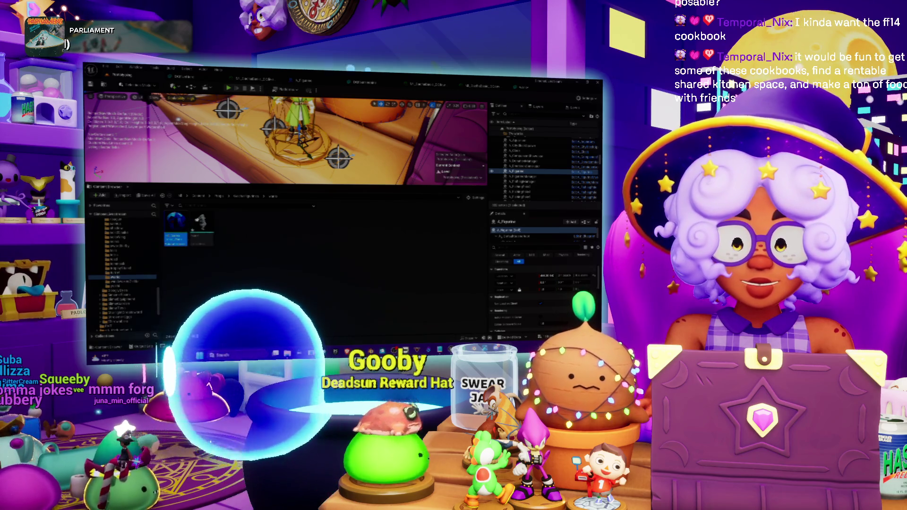
Step: Open the blue sphere material and search its texture parameter list for 'eye'
{"action": "double_click", "coordinate": [176, 223]}
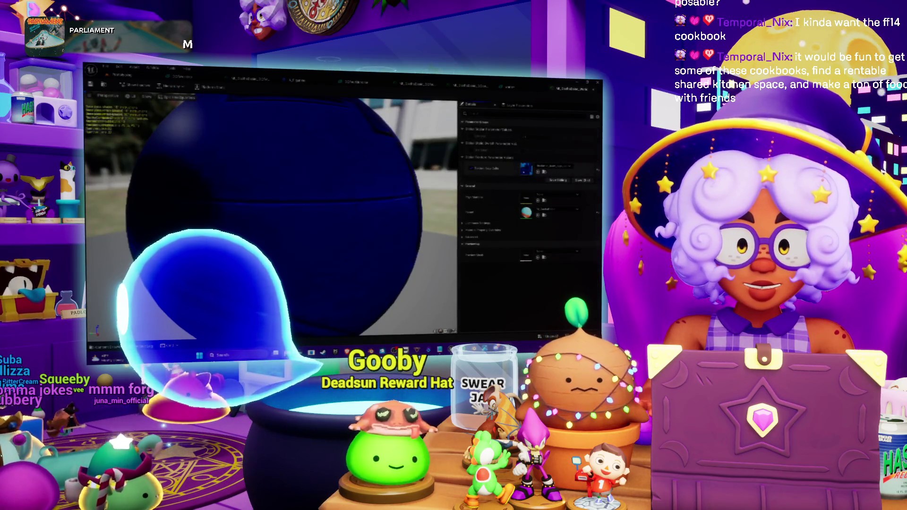
{"action": "left_click", "coordinate": [556, 167]}
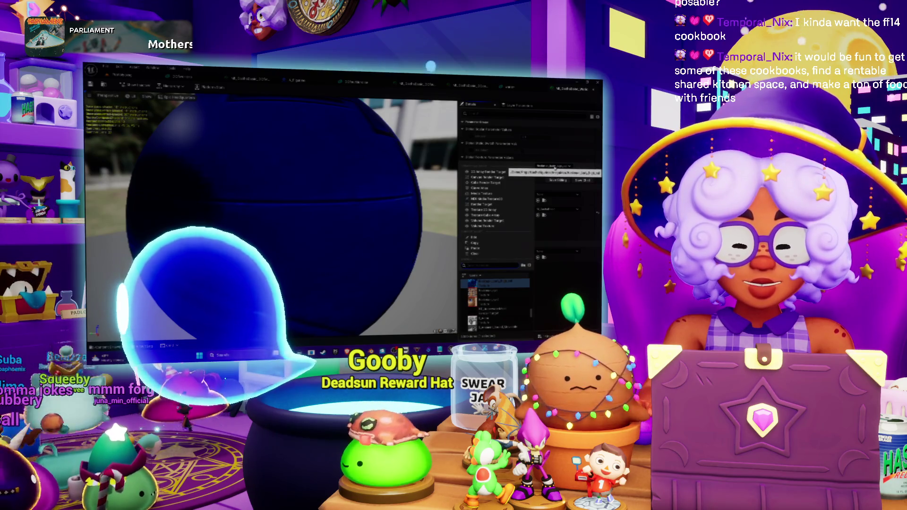
{"action": "left_click", "coordinate": [555, 167]}
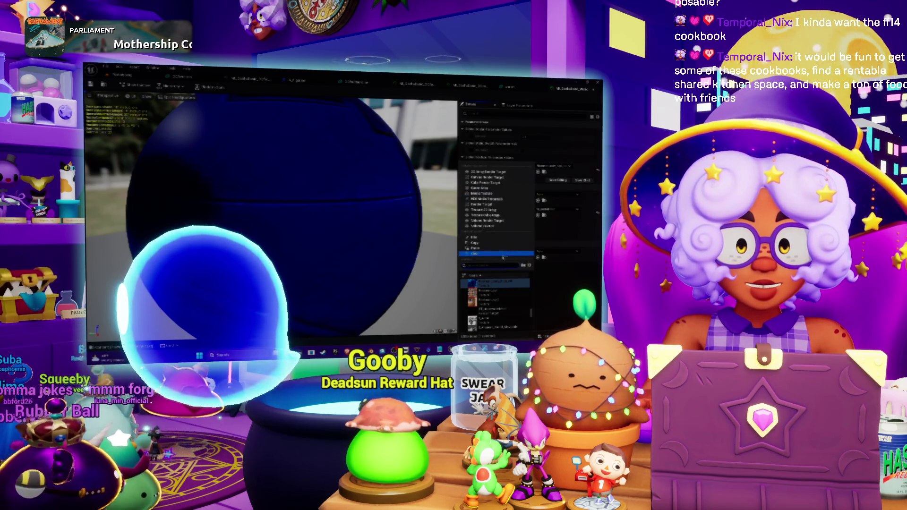
{"action": "type", "text": "eye"}
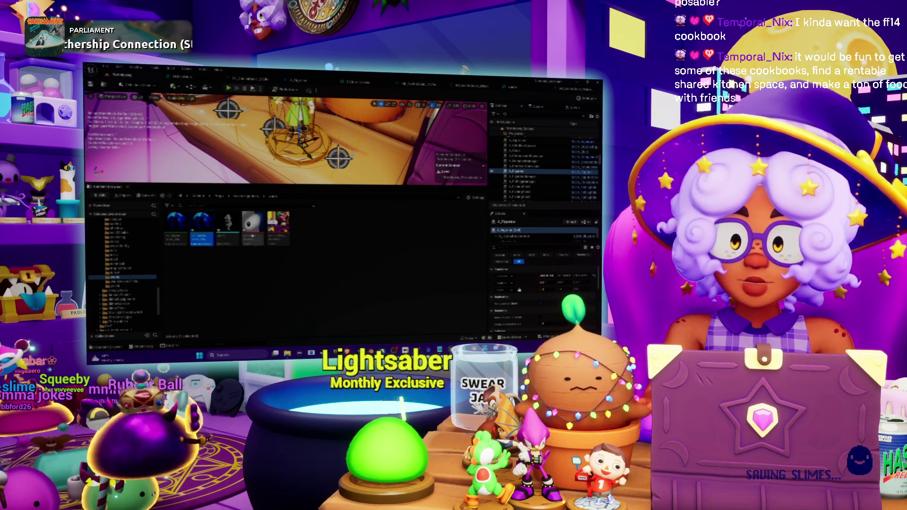
Step: Set the blue material's texture parameter to the pink, brown and purple texture and close it
{"action": "double_click", "coordinate": [178, 226]}
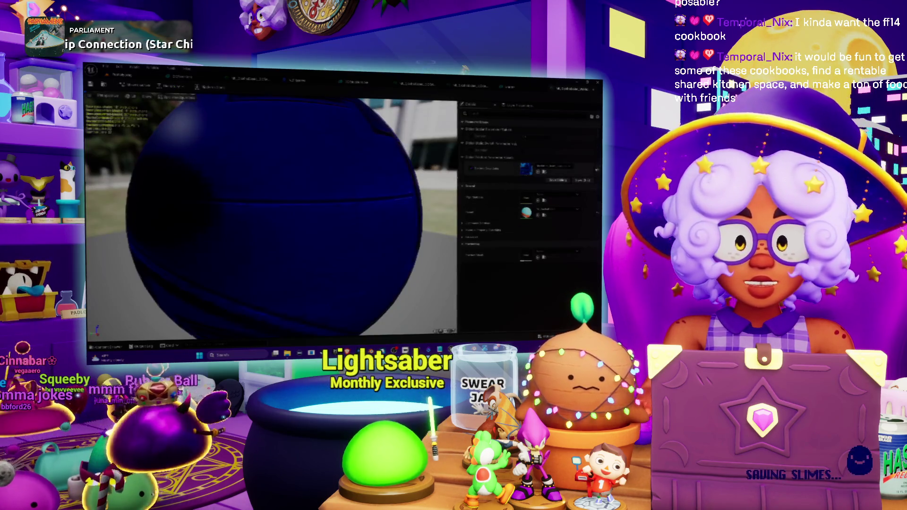
{"action": "left_click", "coordinate": [565, 167]}
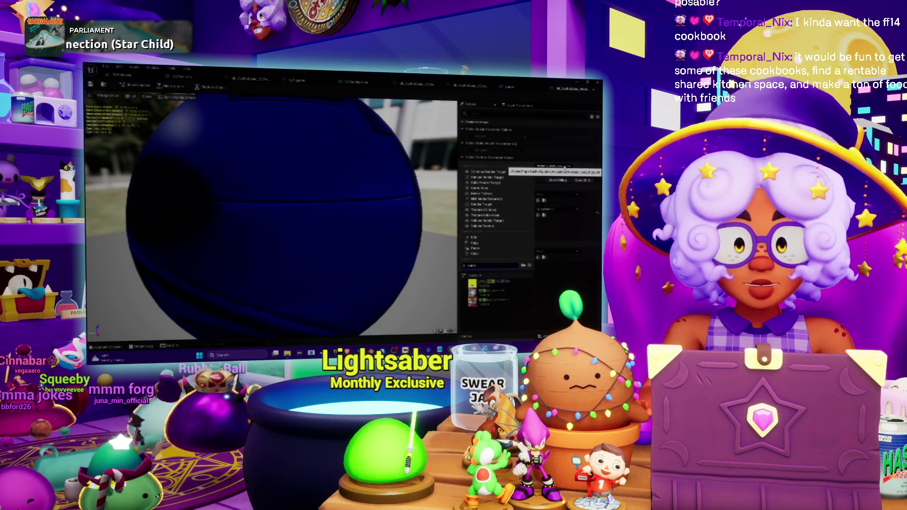
{"action": "left_click", "coordinate": [513, 299]}
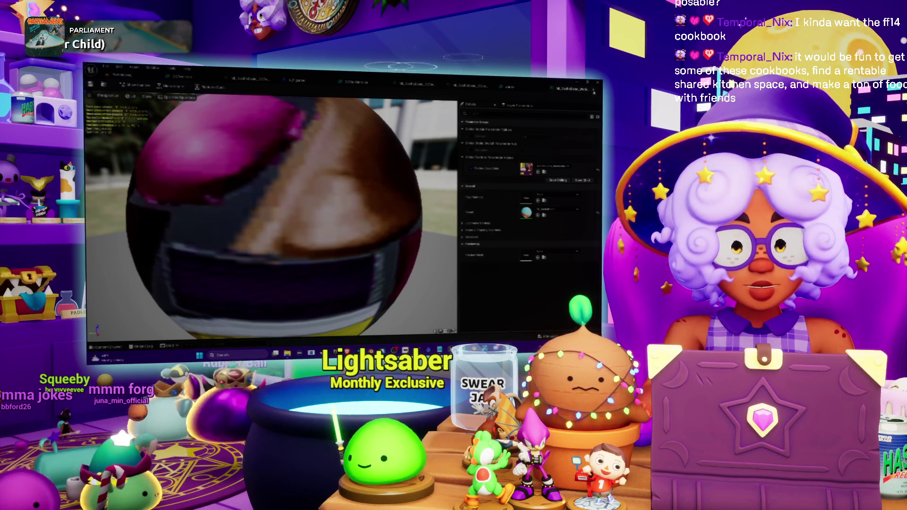
{"action": "key", "text": "alt+Tab"}
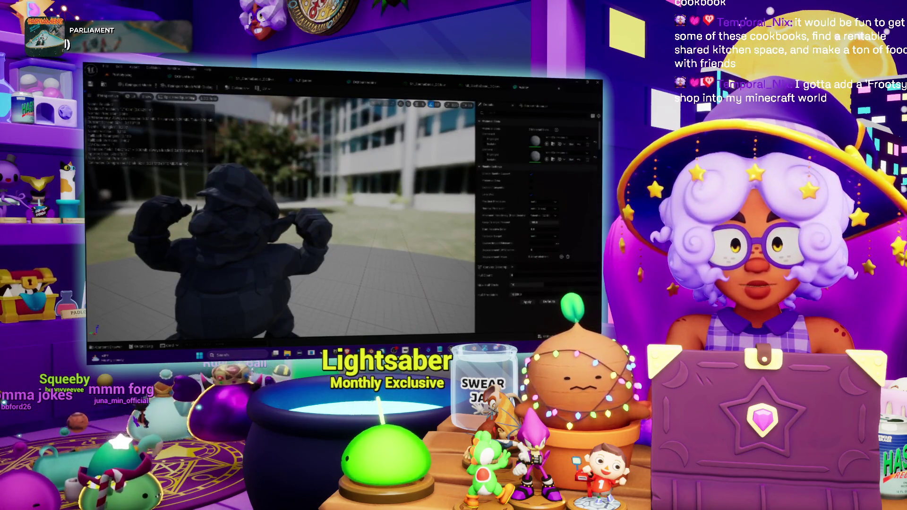
Step: Open the second material and assign the 'e'-filtered texture to its parameter, turning it grey
{"action": "key", "text": "alt+Tab"}
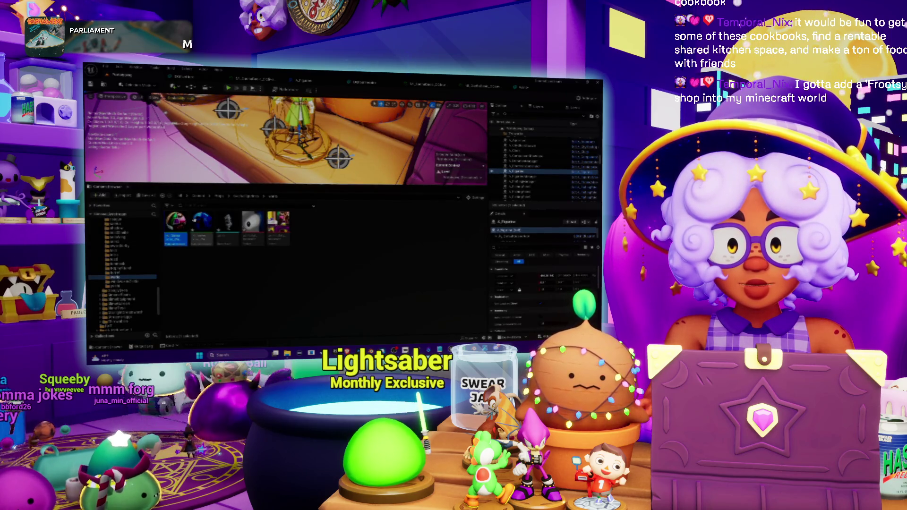
{"action": "left_click", "coordinate": [202, 224]}
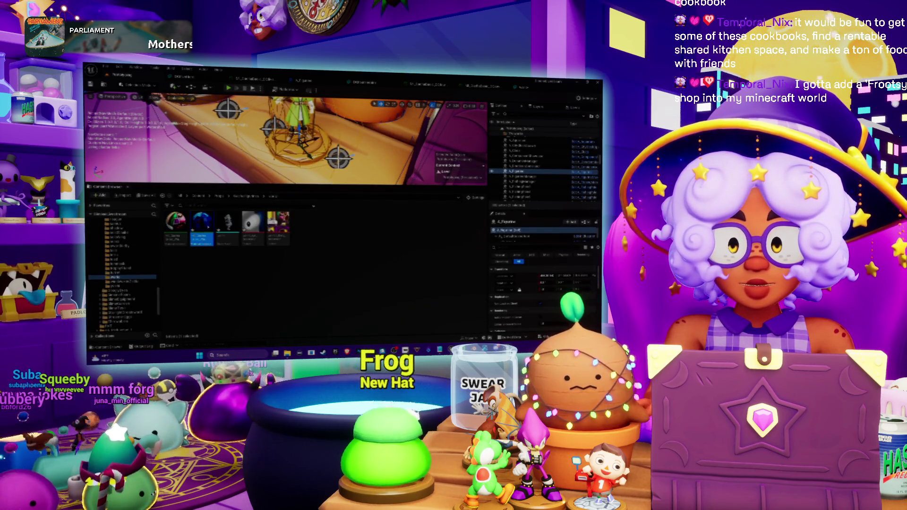
{"action": "double_click", "coordinate": [202, 225]}
{"action": "left_click", "coordinate": [559, 169]}
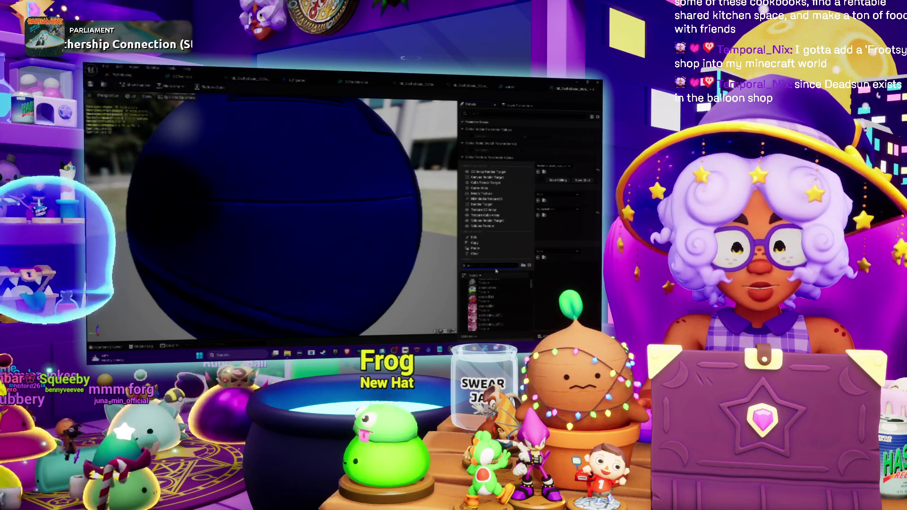
{"action": "type", "text": "e"}
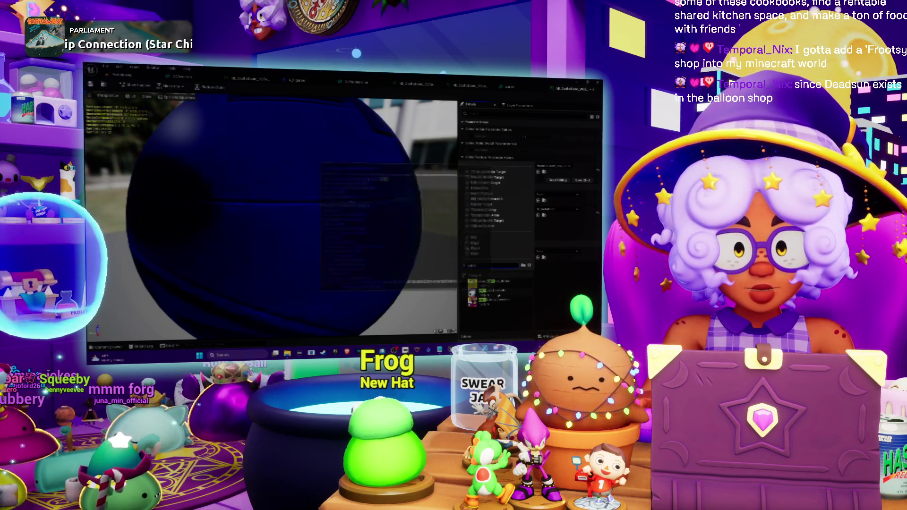
{"action": "left_click", "coordinate": [496, 293]}
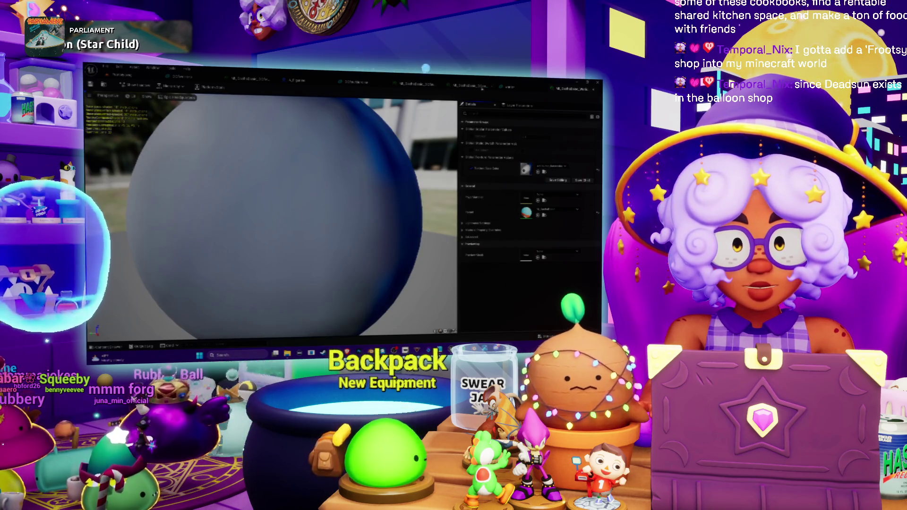
{"action": "left_click", "coordinate": [510, 87]}
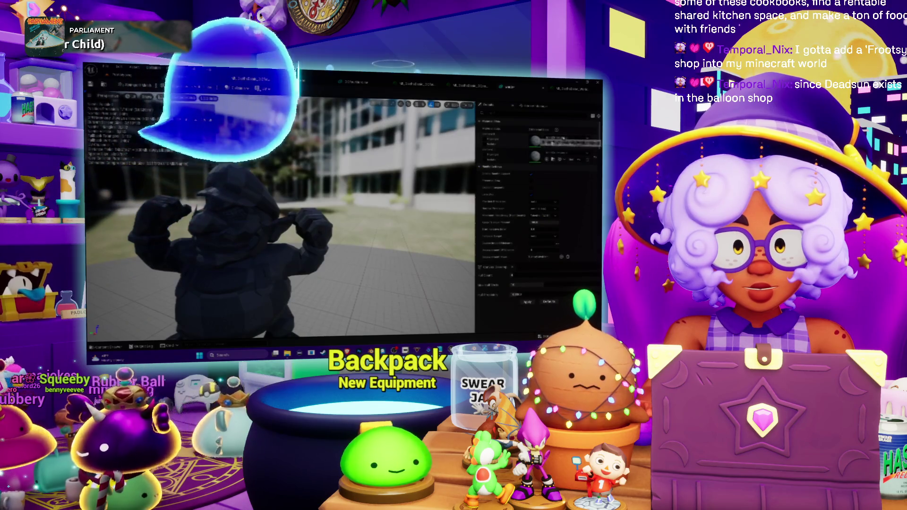
Step: Assign the 'rio'-matched Wario material to both of the mesh's first and second material slots
{"action": "left_click", "coordinate": [563, 137]}
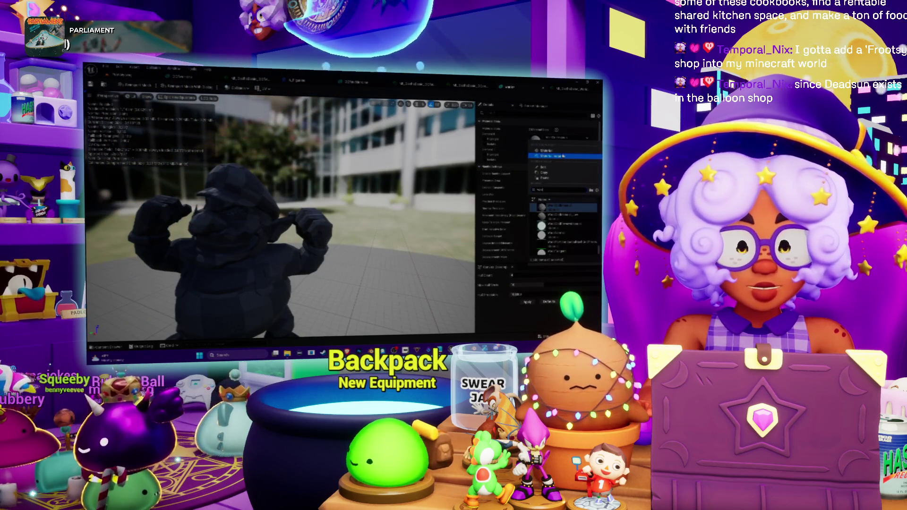
{"action": "type", "text": "rio"}
{"action": "left_click", "coordinate": [560, 207]}
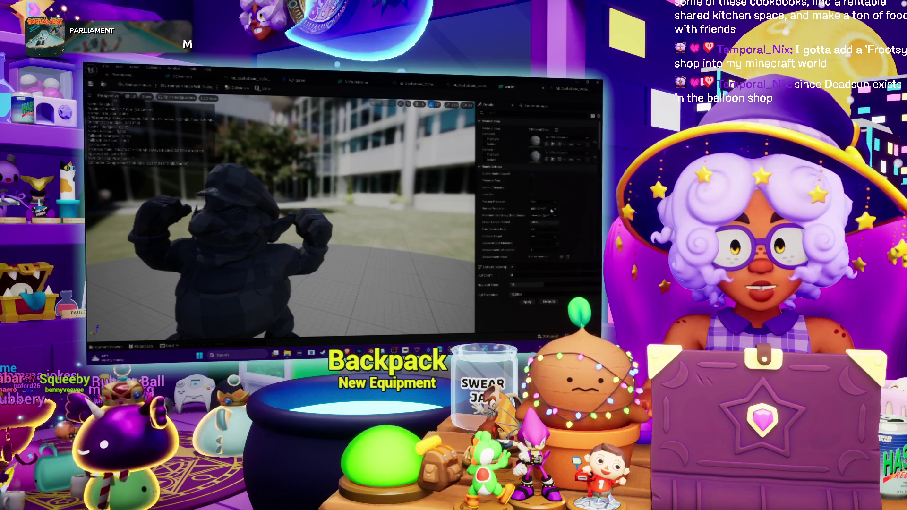
{"action": "left_click", "coordinate": [562, 152]}
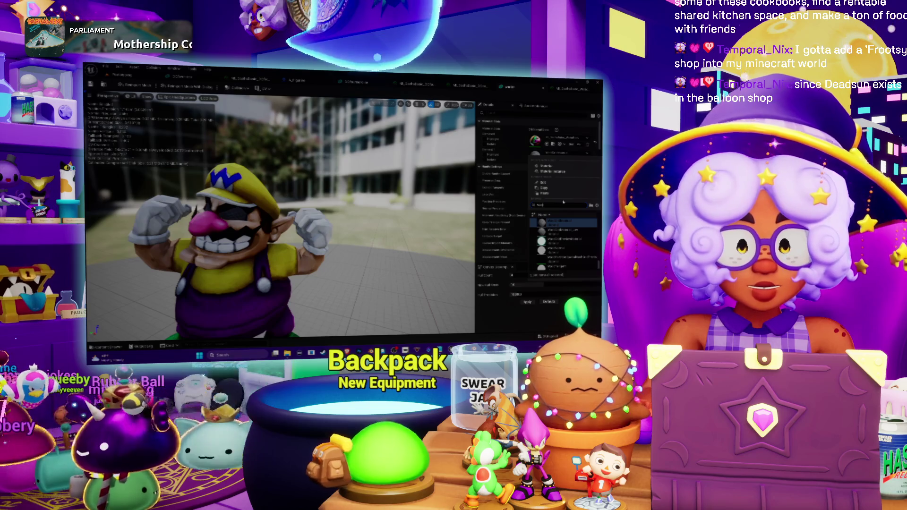
{"action": "type", "text": "rio"}
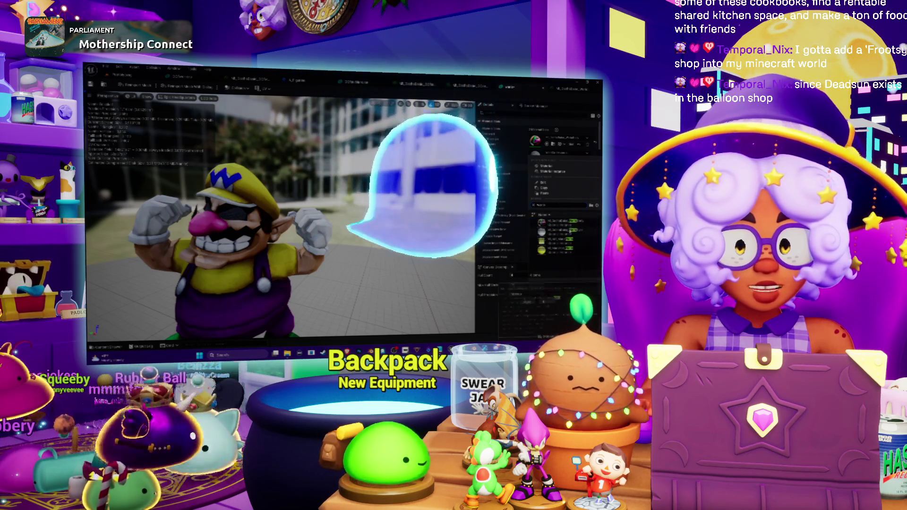
{"action": "key", "text": "Return"}
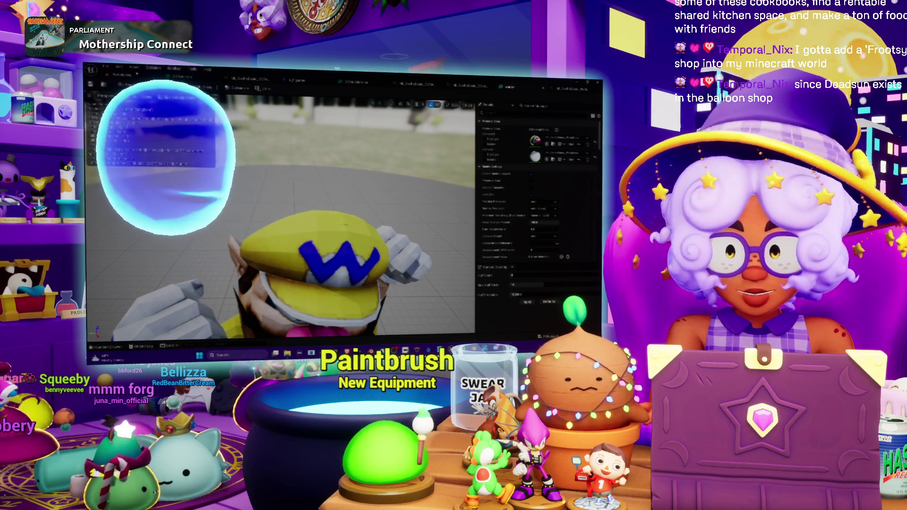
{"action": "left_click", "coordinate": [264, 78]}
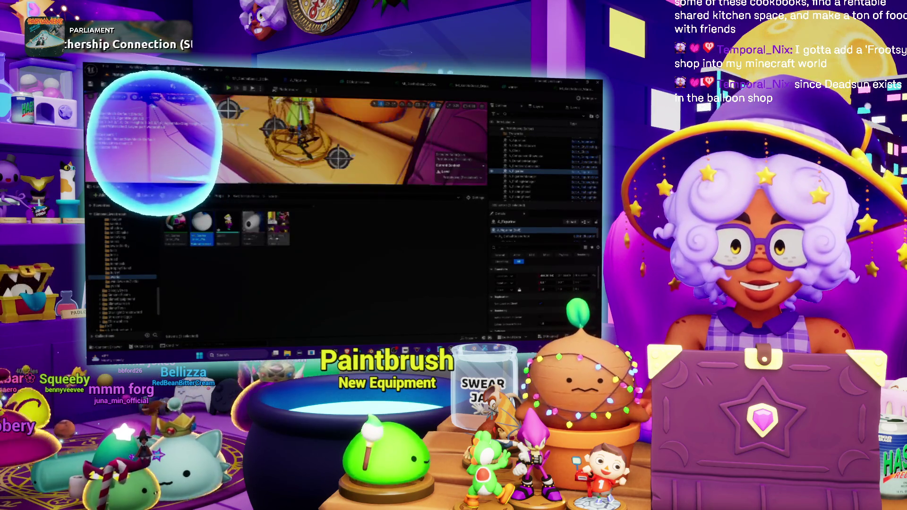
Step: Open a figurine texture asset and inspect the choices for one of its settings
{"action": "double_click", "coordinate": [282, 238]}
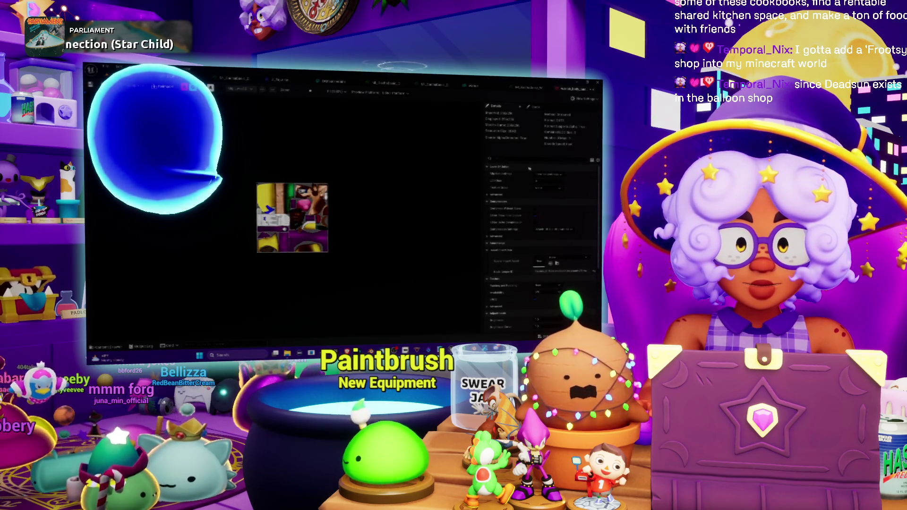
{"action": "left_click", "coordinate": [548, 188]}
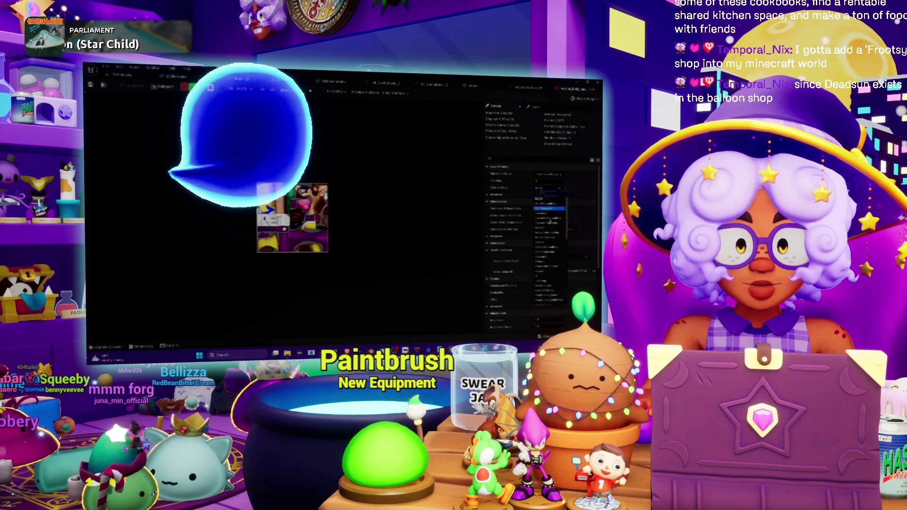
{"action": "scroll", "coordinate": [549, 245], "scroll_direction": "down", "scroll_amount": 5}
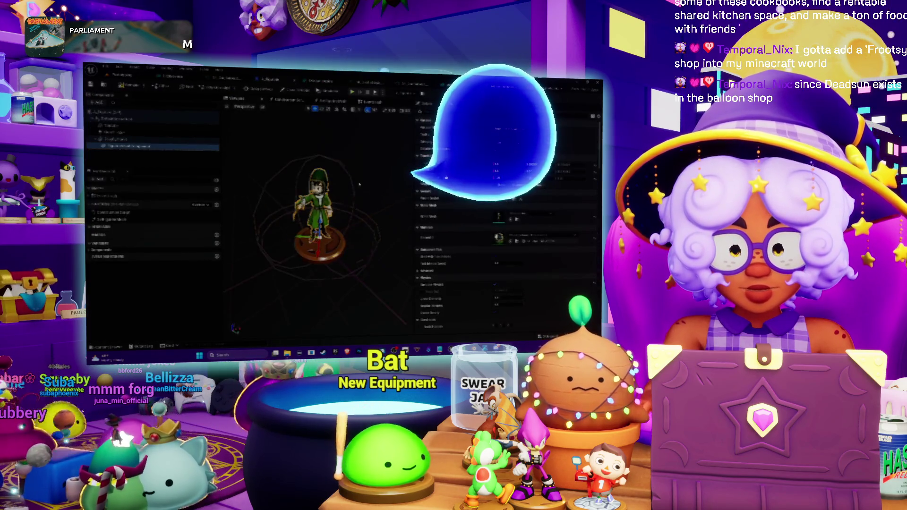
Step: Pick the Wario mesh in the figurine component's Static Mesh picker
{"action": "left_click", "coordinate": [547, 216]}
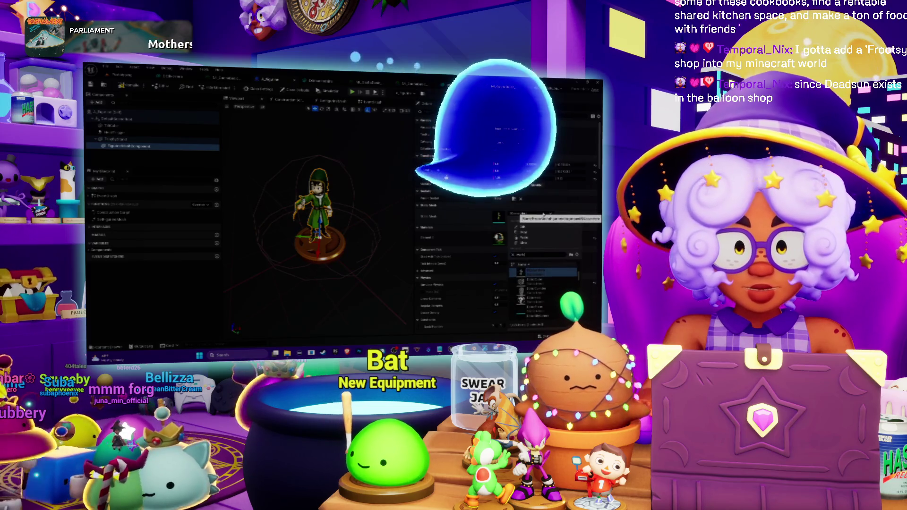
{"action": "left_click", "coordinate": [534, 273]}
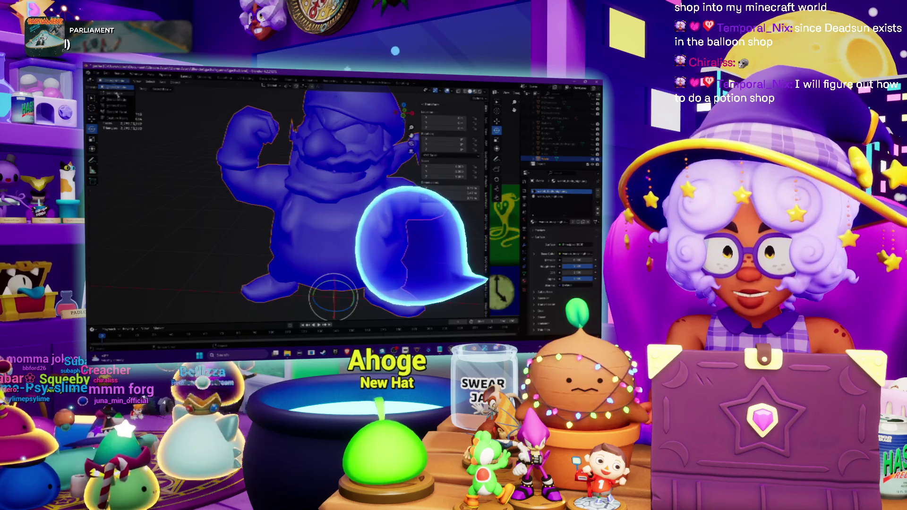
Step: In Edit Mode, run Mesh Clean Up and then Smooth Faces shading on Wario
{"action": "key", "text": "Tab"}
{"action": "left_click", "coordinate": [189, 83]}
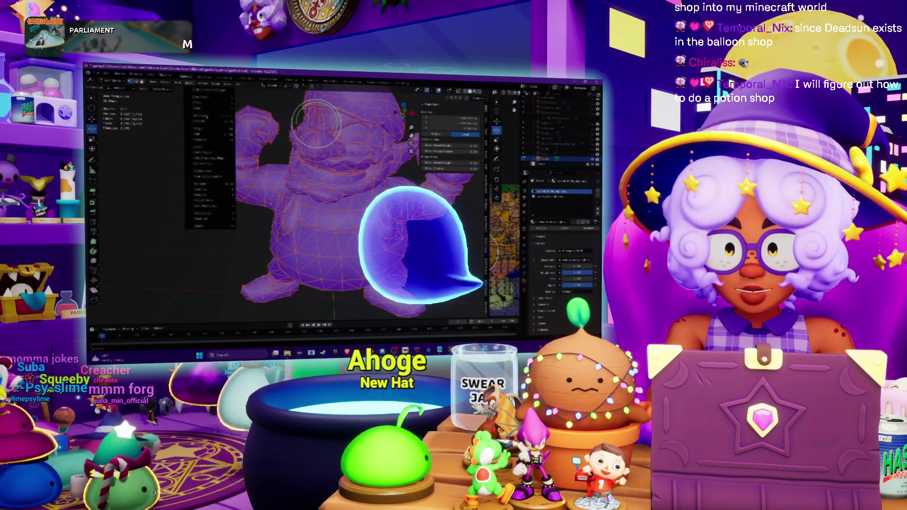
{"action": "mouse_move", "coordinate": [217, 220]}
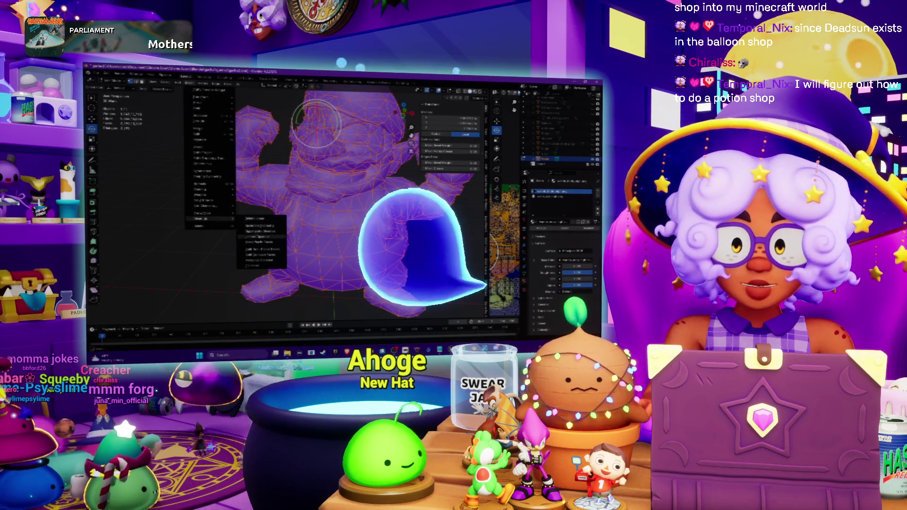
{"action": "left_click", "coordinate": [259, 237]}
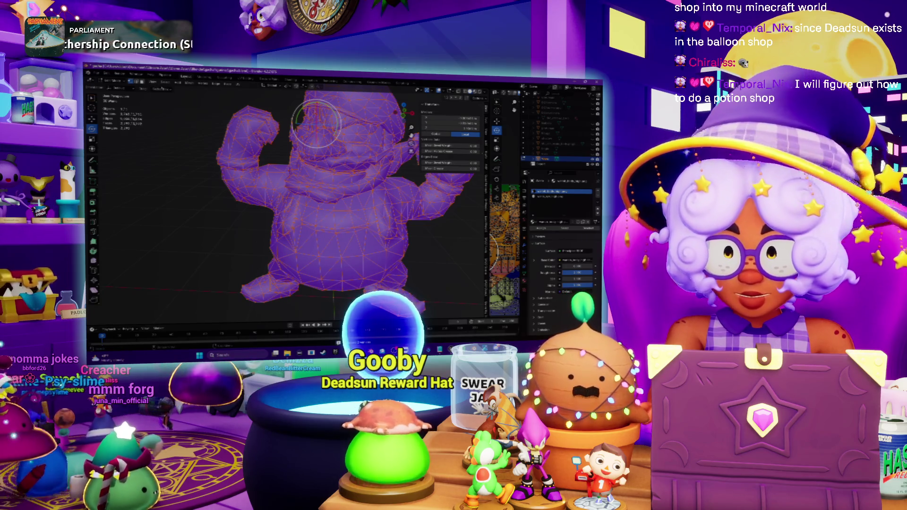
{"action": "left_click", "coordinate": [190, 83]}
{"action": "mouse_move", "coordinate": [208, 190]}
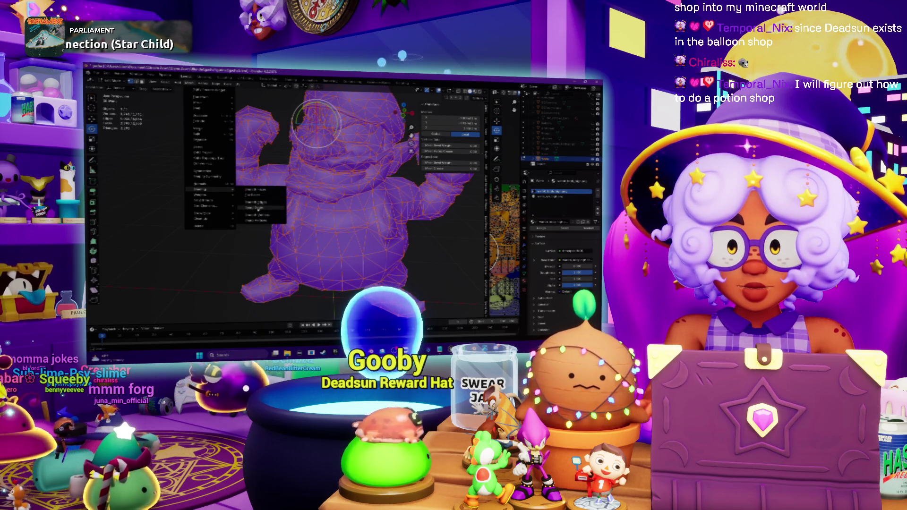
{"action": "left_click", "coordinate": [256, 190]}
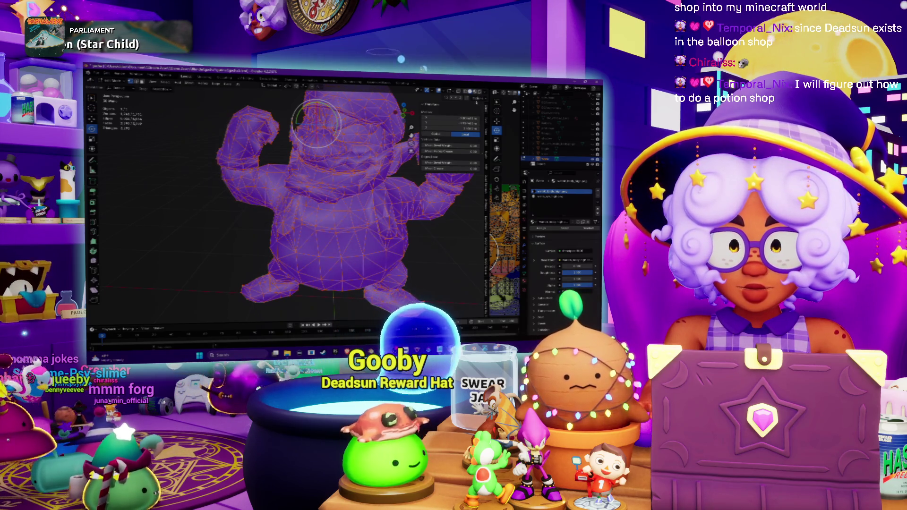
Step: Switch the viewport lighting to Flat and back to Studio
{"action": "left_click", "coordinate": [481, 92]}
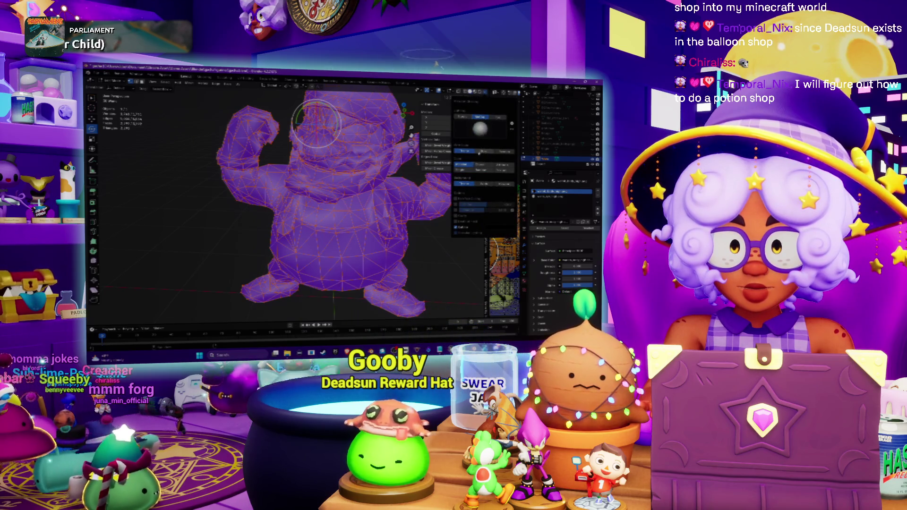
{"action": "left_click", "coordinate": [497, 117]}
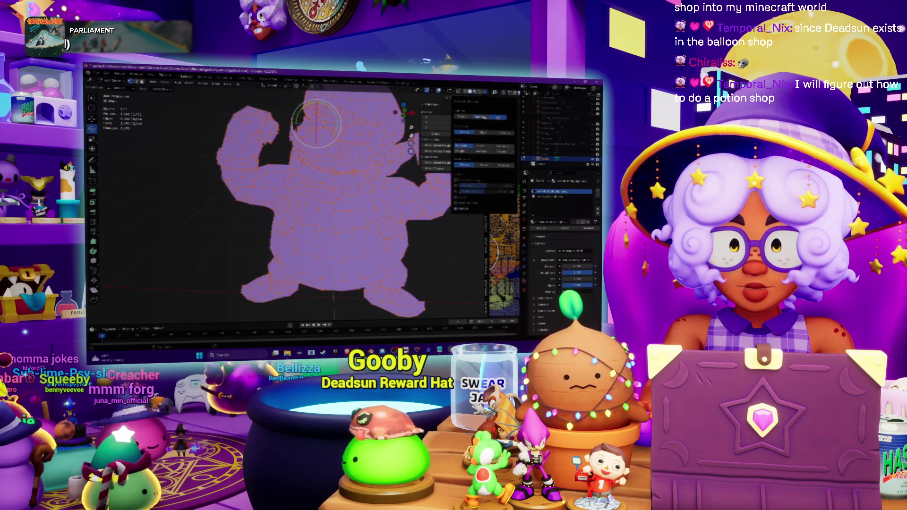
{"action": "left_click", "coordinate": [469, 117]}
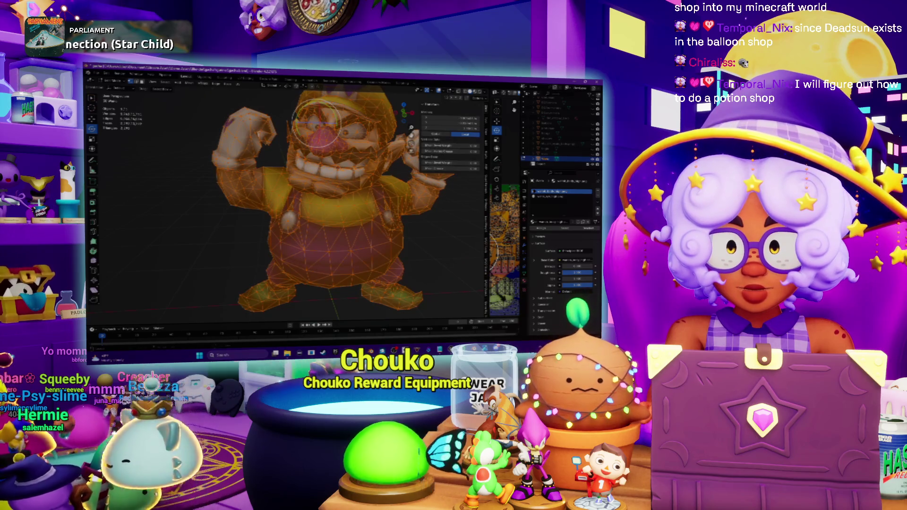
Step: Clear the seams on Wario's edges and run a UV mapping operation on the mesh
{"action": "left_click", "coordinate": [216, 83]}
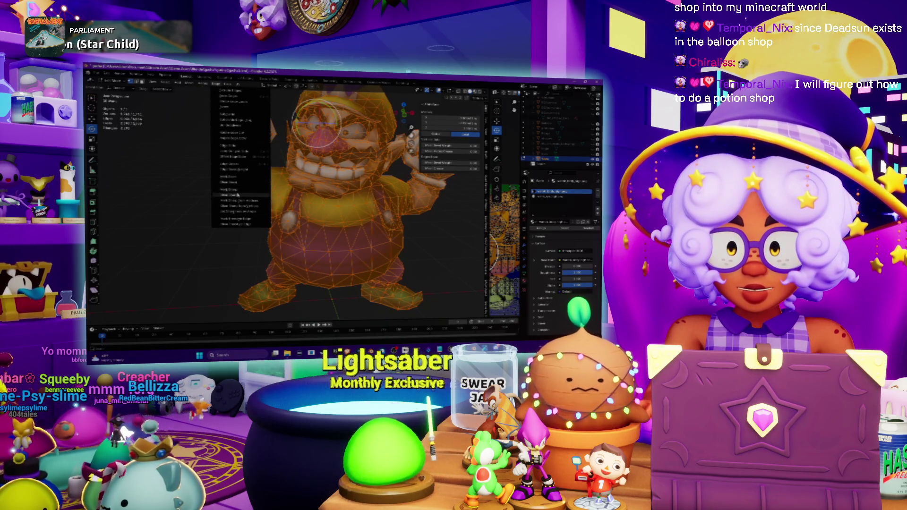
{"action": "left_click", "coordinate": [238, 196]}
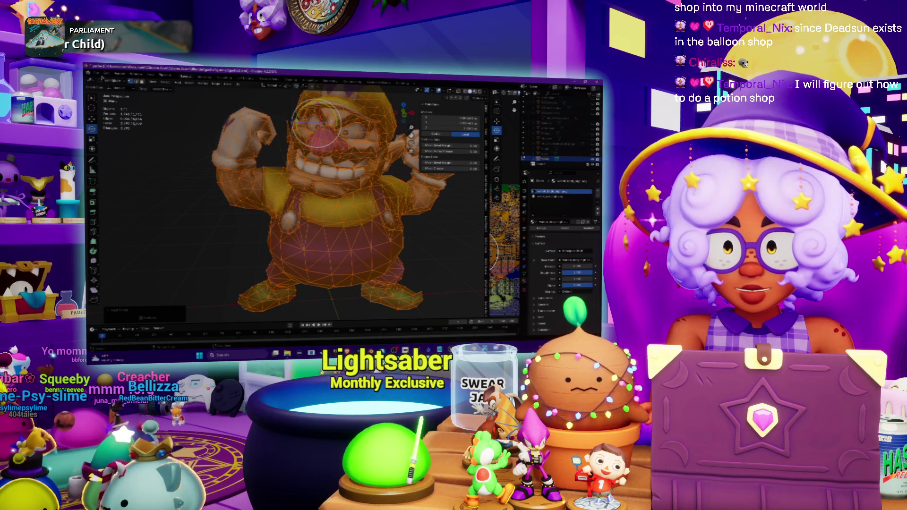
{"action": "key", "text": "u"}
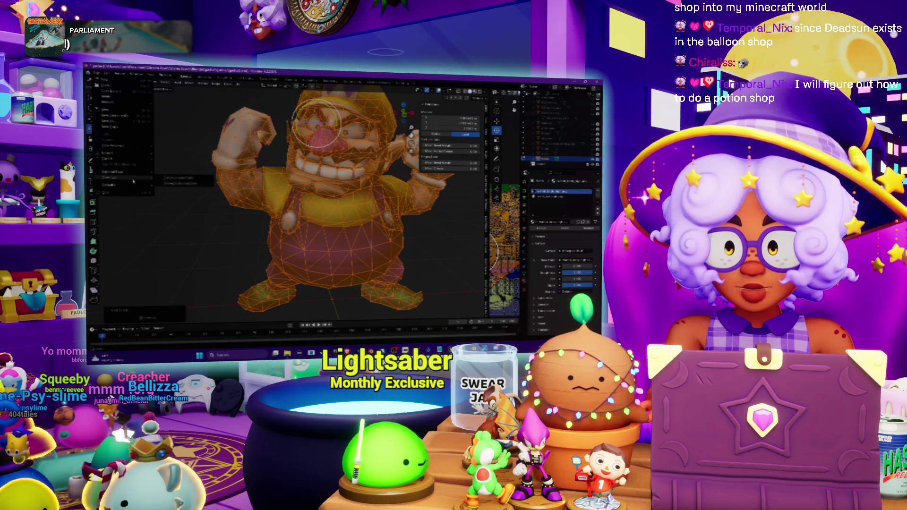
{"action": "left_click", "coordinate": [123, 164]}
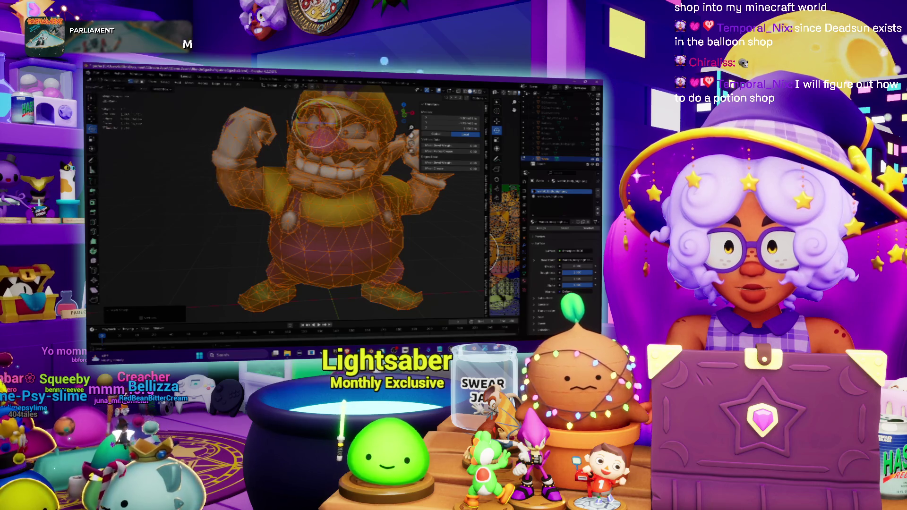
Step: Return to Object Mode and export the textured Wario model to a file
{"action": "key", "text": "Tab"}
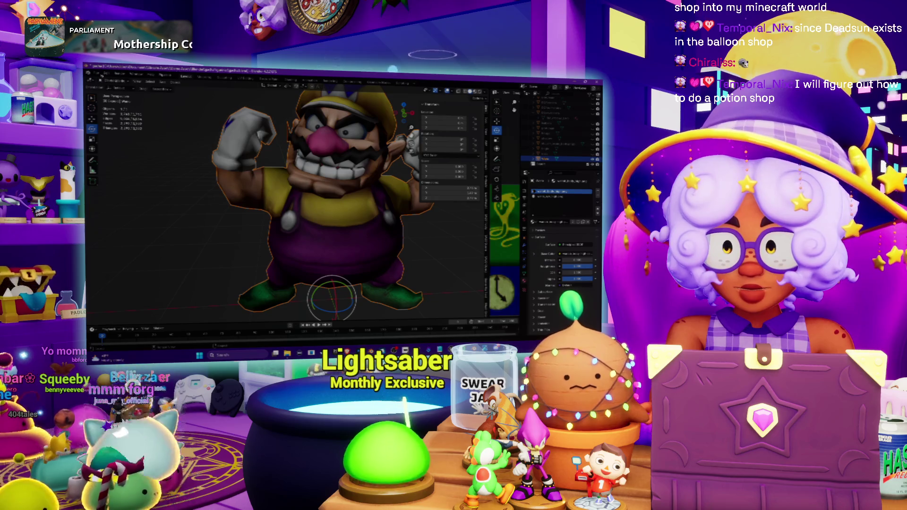
{"action": "key", "text": "ctrl+a"}
{"action": "mouse_move", "coordinate": [135, 162]}
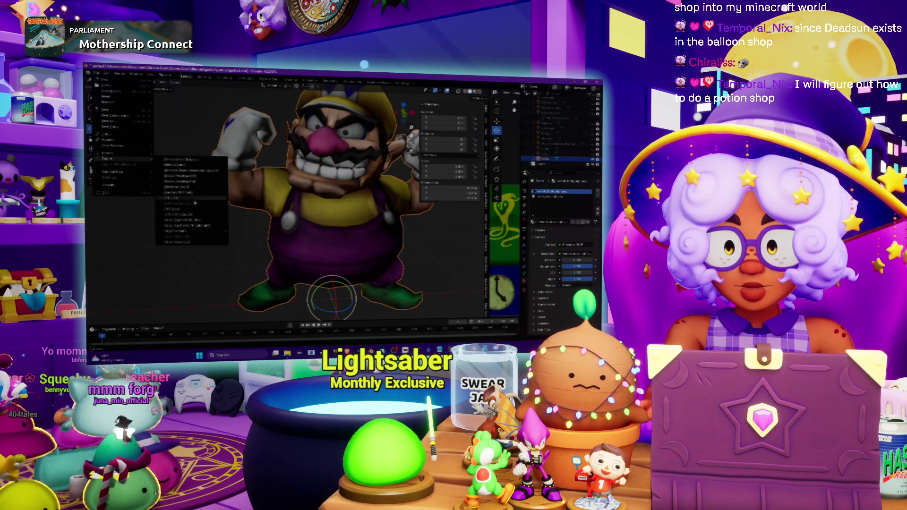
{"action": "left_click", "coordinate": [192, 209]}
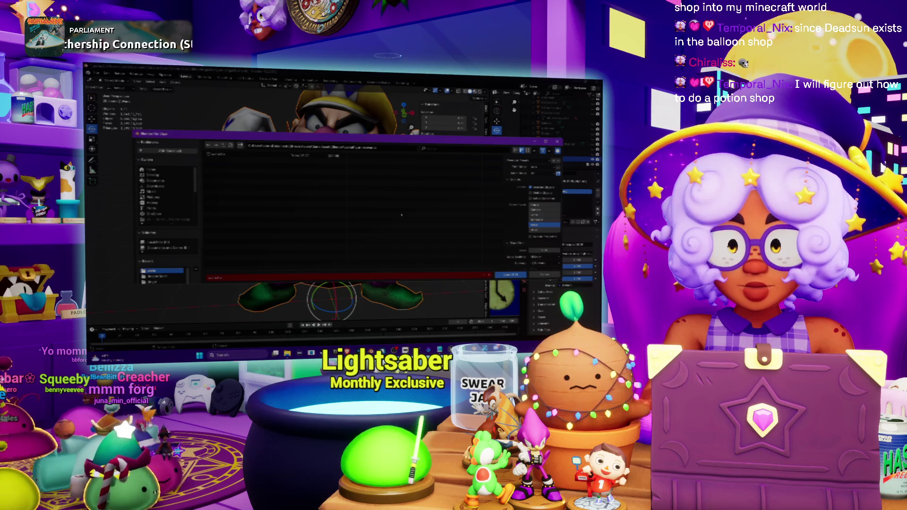
{"action": "key", "text": "Return"}
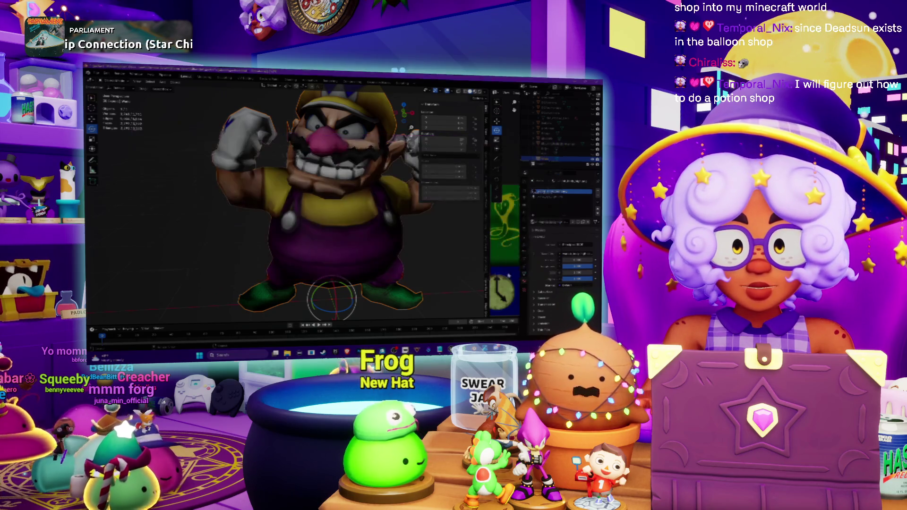
{"action": "key", "text": "alt+Tab"}
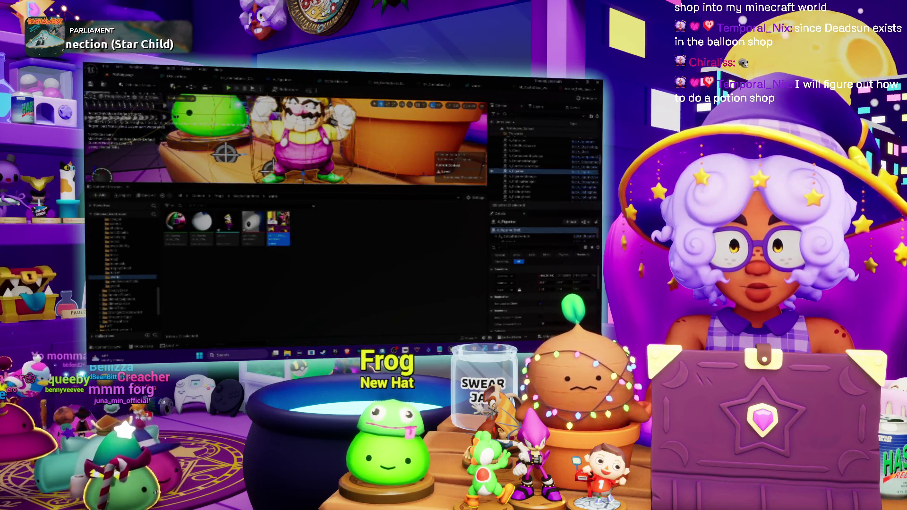
Step: Check the reimported Wario mesh preview, frame the model, and return to the level editor
{"action": "double_click", "coordinate": [278, 226]}
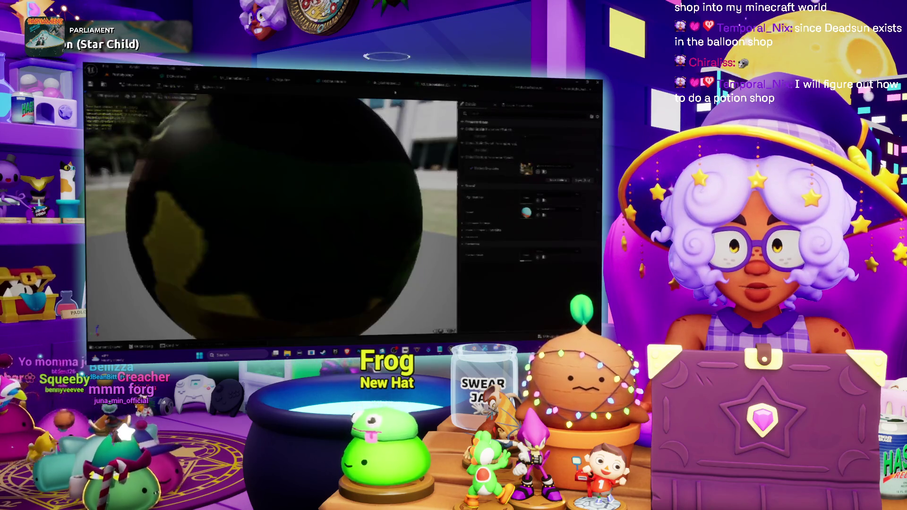
{"action": "key", "text": "alt+Tab"}
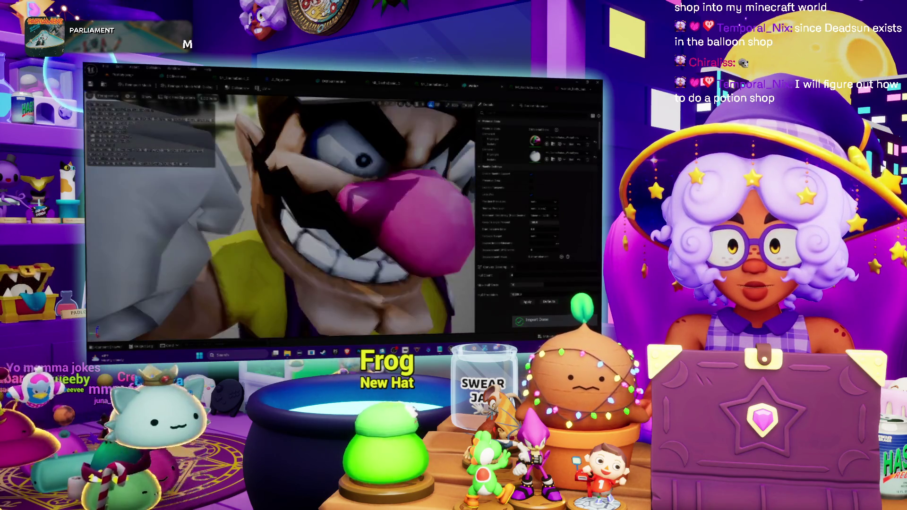
{"action": "key", "text": "f"}
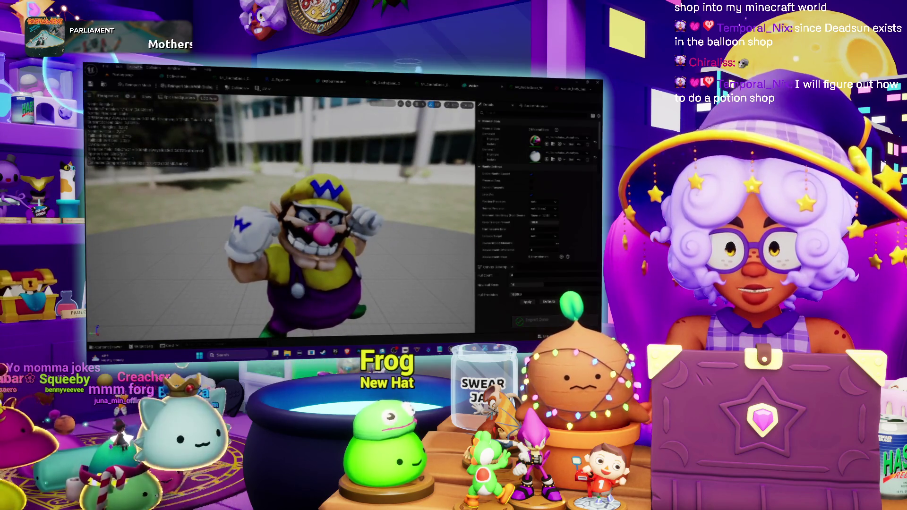
{"action": "key", "text": "alt+Tab"}
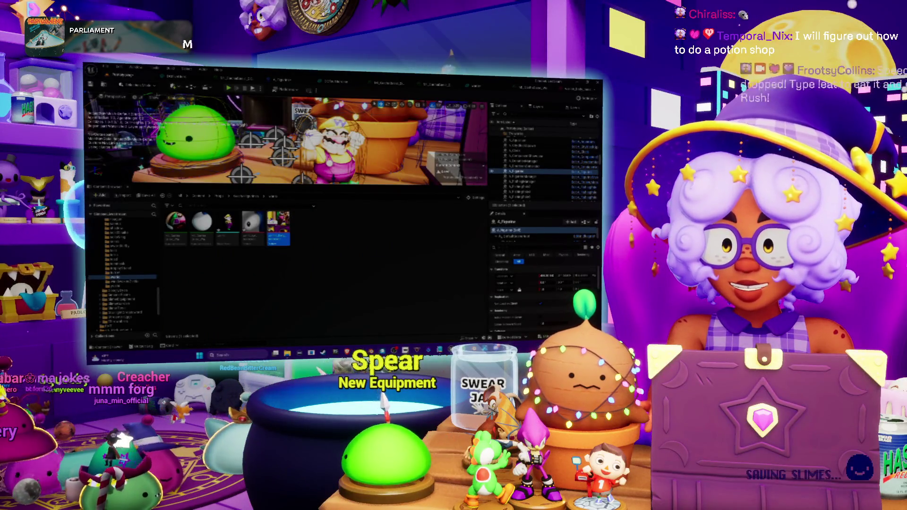
Step: Switch the viewport to Unlit shading and look over the Scalability settings
{"action": "left_click", "coordinate": [141, 97]}
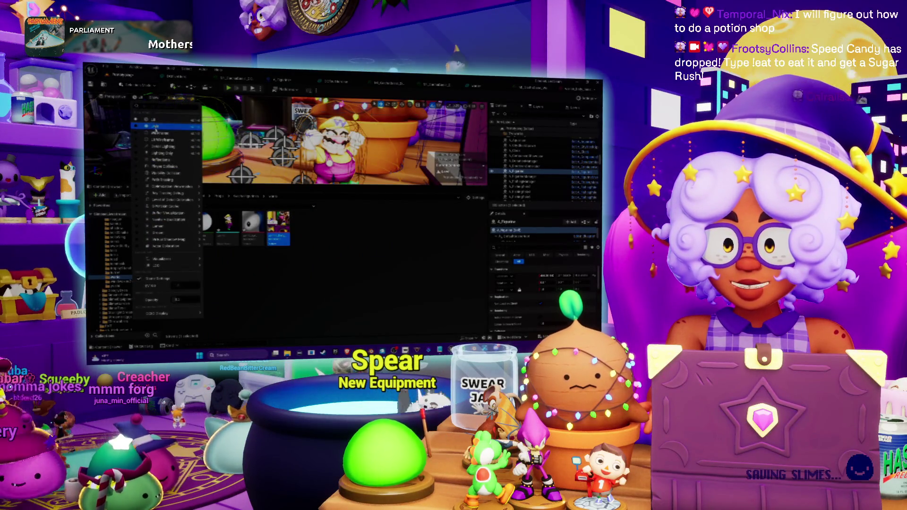
{"action": "left_click", "coordinate": [155, 127]}
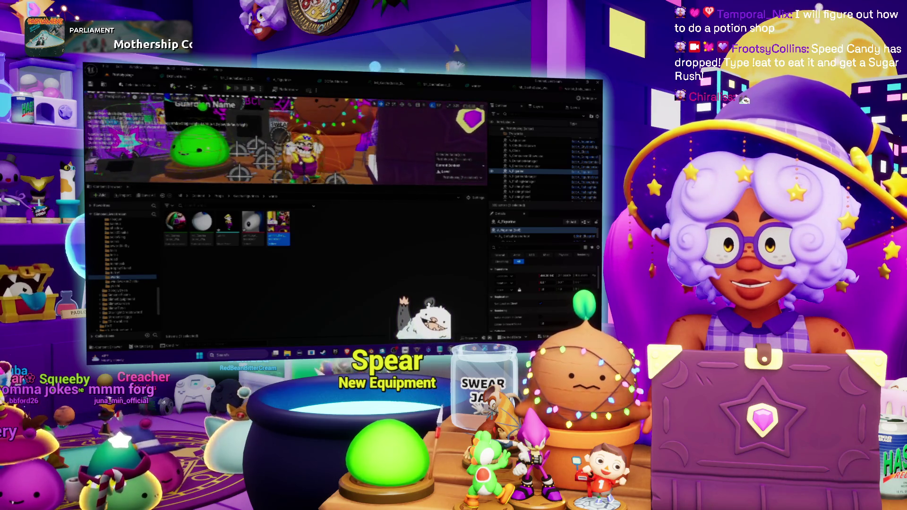
{"action": "left_click", "coordinate": [172, 97]}
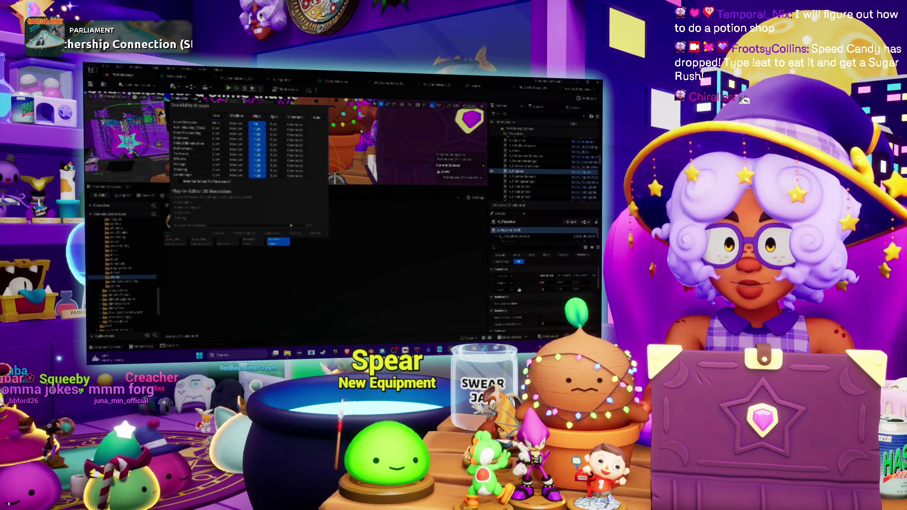
{"action": "key", "text": "Escape"}
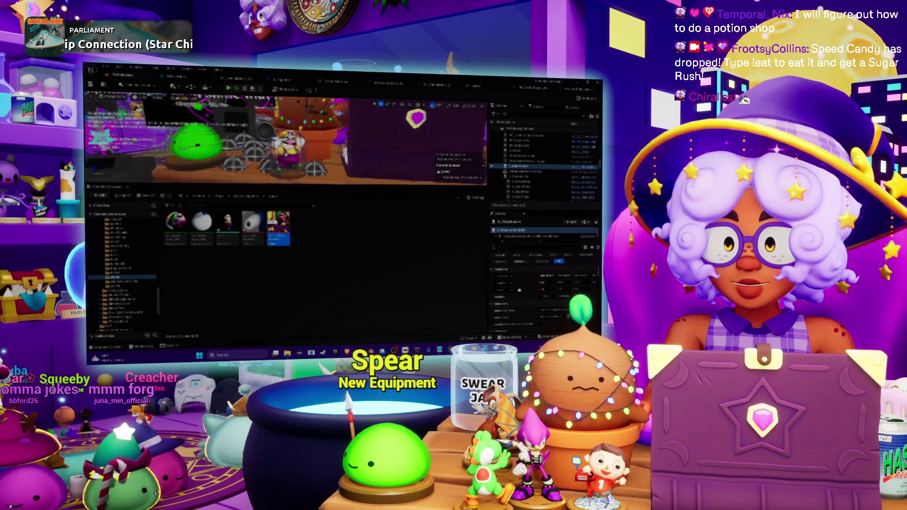
Step: Save all unsaved assets, then create a new empty content folder and open it
{"action": "left_click", "coordinate": [152, 200]}
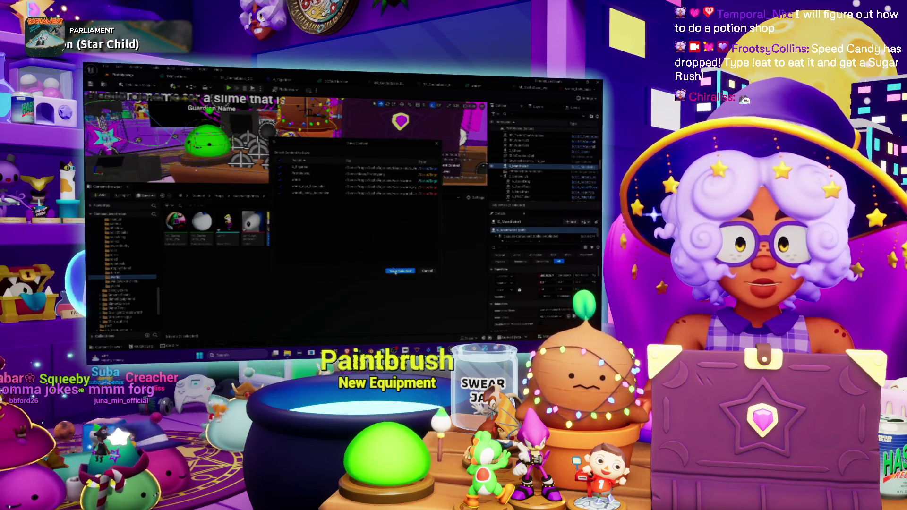
{"action": "left_click", "coordinate": [400, 271]}
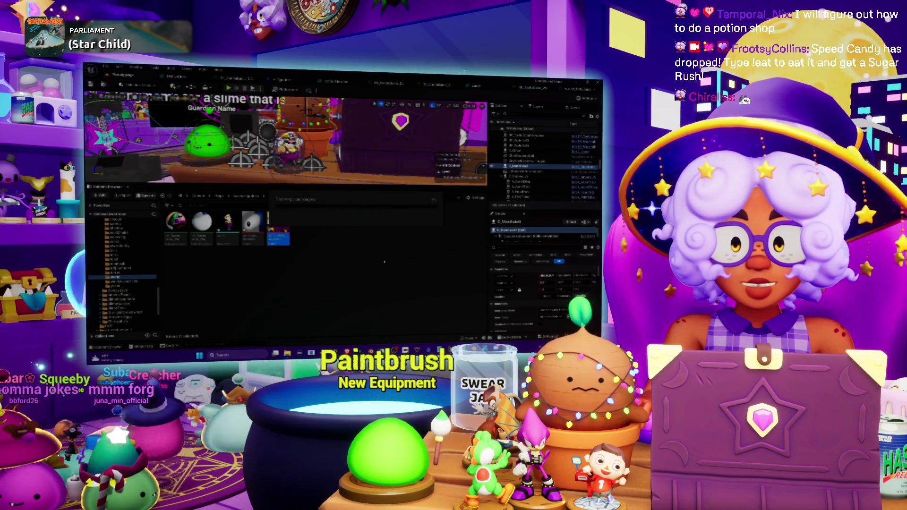
{"action": "left_click", "coordinate": [248, 196]}
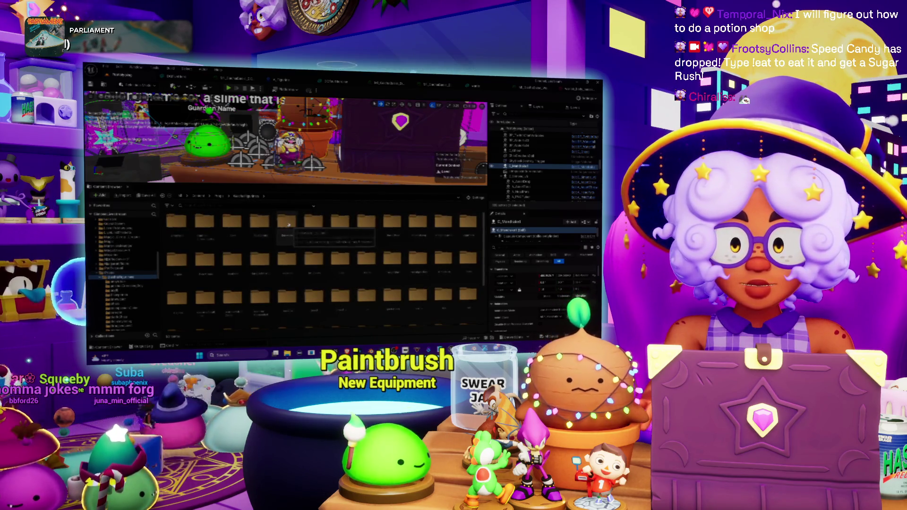
{"action": "double_click", "coordinate": [287, 222]}
{"action": "right_click", "coordinate": [366, 322]}
{"action": "mouse_move", "coordinate": [404, 239]}
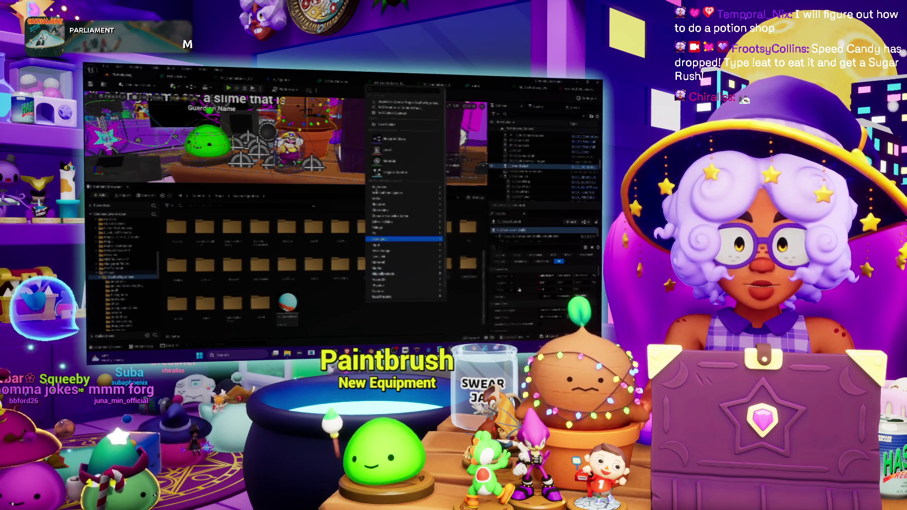
{"action": "left_click", "coordinate": [385, 126]}
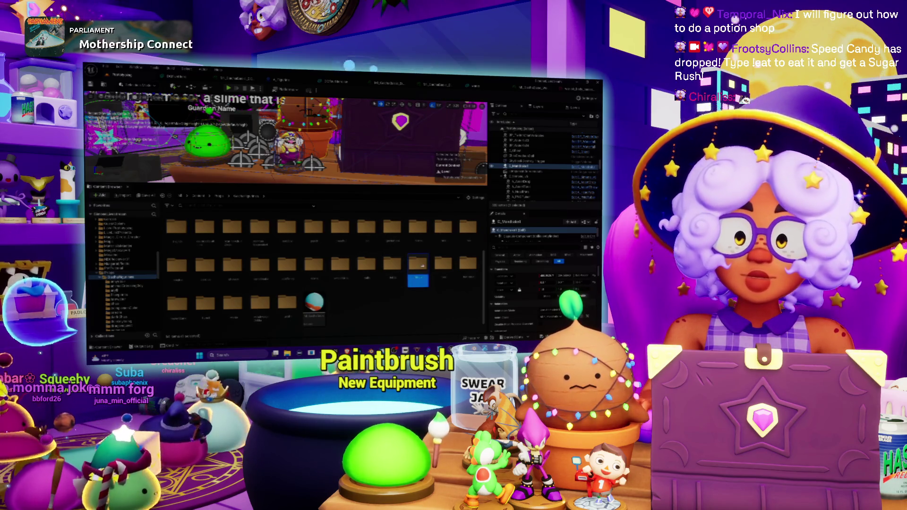
{"action": "double_click", "coordinate": [422, 266]}
{"action": "right_click", "coordinate": [321, 245]}
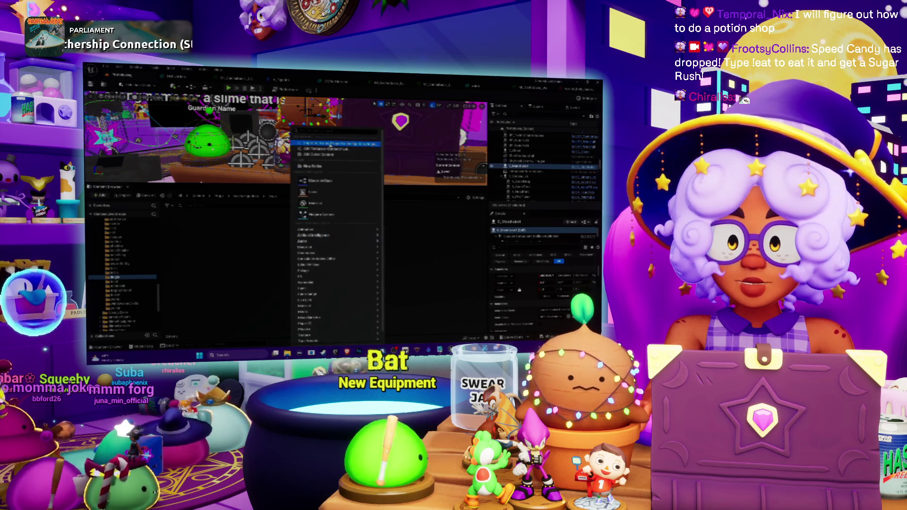
Step: Import the exported Wario FBX model into the new folder
{"action": "left_click", "coordinate": [330, 144]}
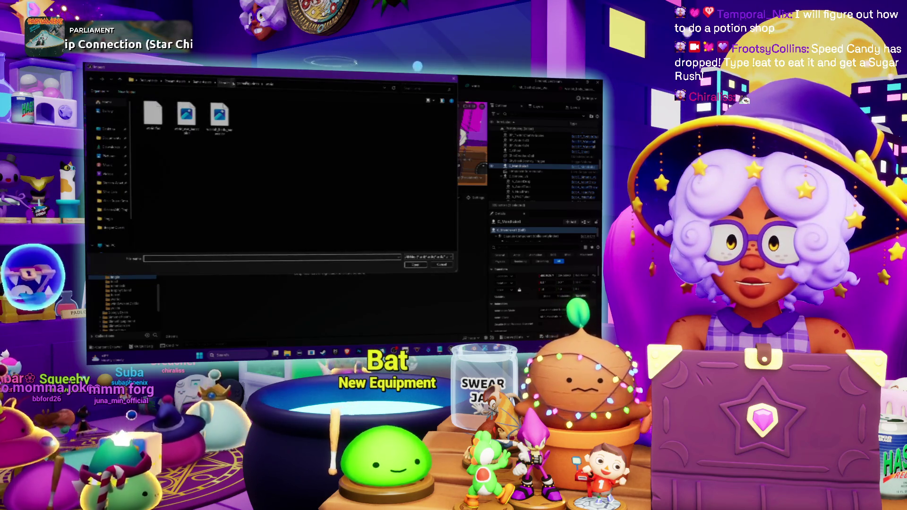
{"action": "left_click", "coordinate": [244, 85]}
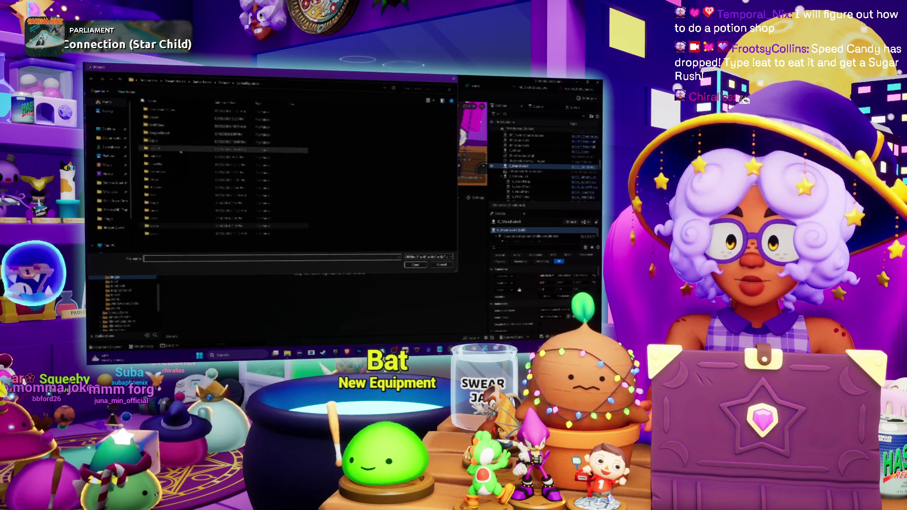
{"action": "double_click", "coordinate": [154, 211]}
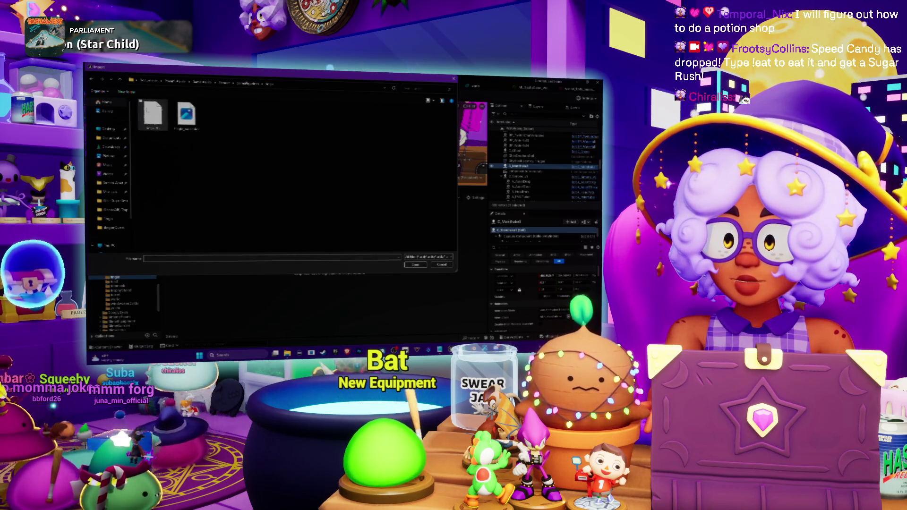
{"action": "double_click", "coordinate": [154, 113]}
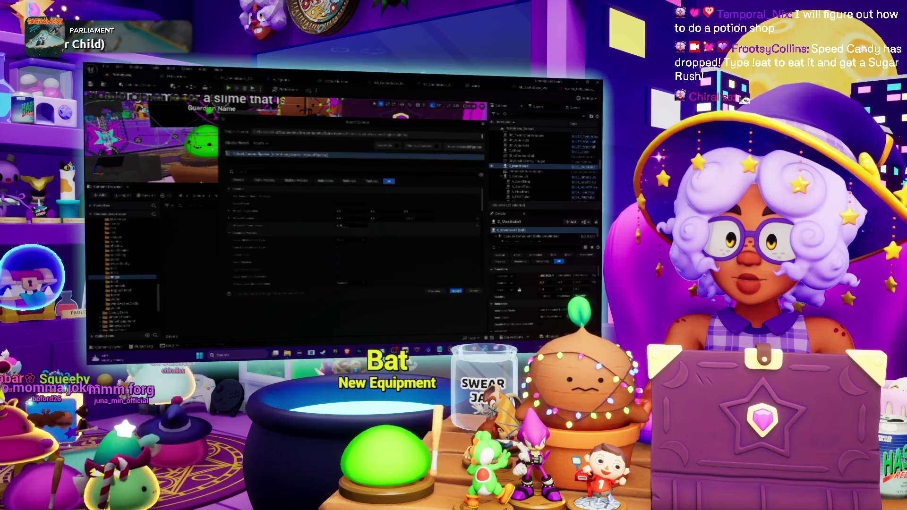
{"action": "left_click", "coordinate": [456, 290]}
Step: Import the figurine's texture image into the same folder
{"action": "right_click", "coordinate": [239, 229]}
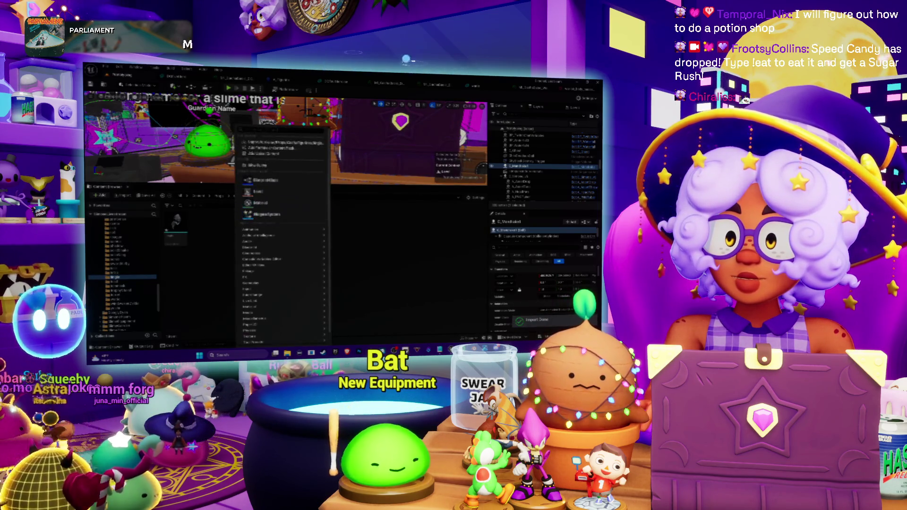
{"action": "left_click", "coordinate": [255, 143]}
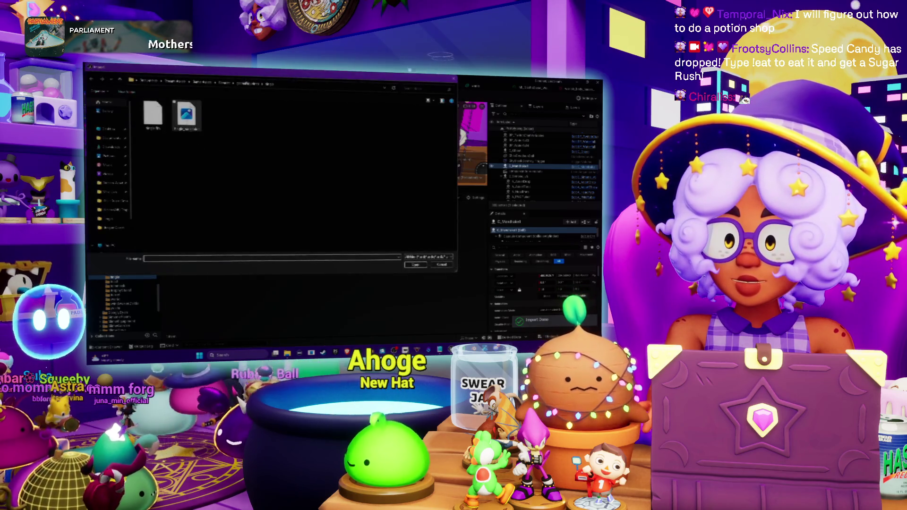
{"action": "double_click", "coordinate": [154, 113]}
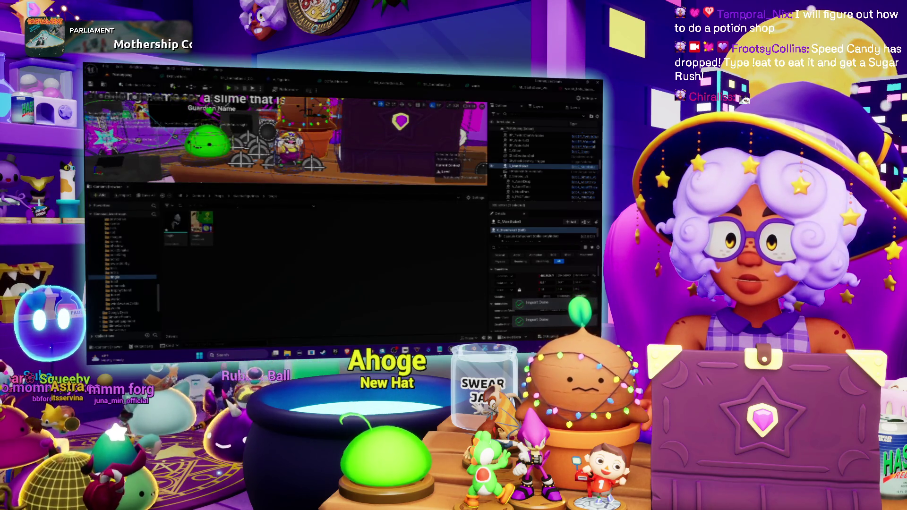
Step: Create a new Material Instance asset in the folder
{"action": "right_click", "coordinate": [247, 227]}
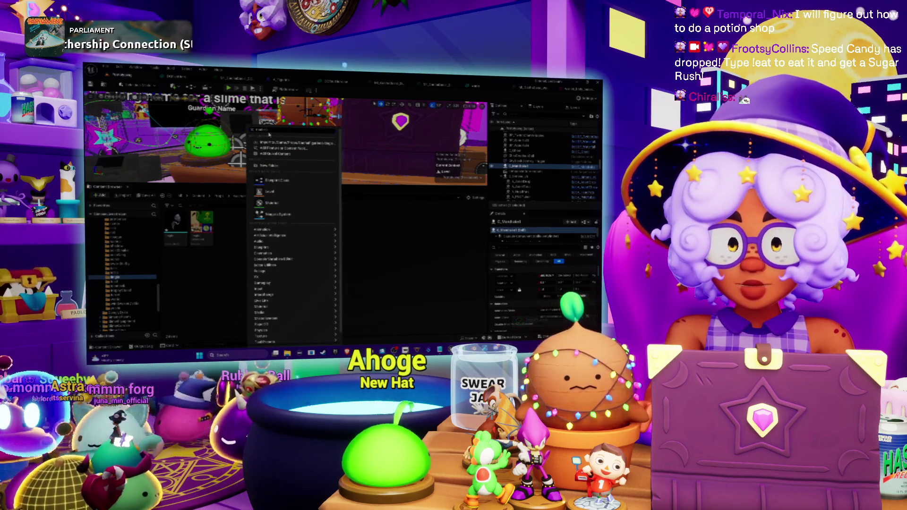
{"action": "type", "text": "material insta"}
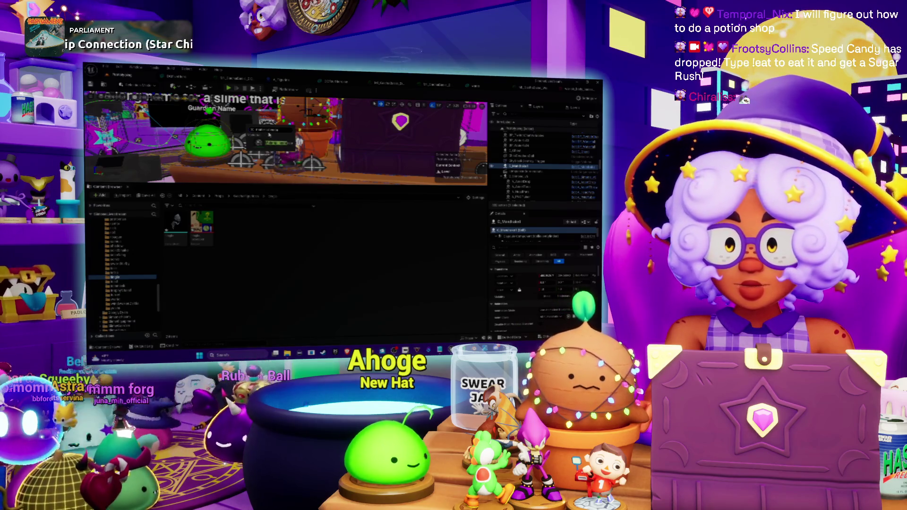
{"action": "key", "text": "Return"}
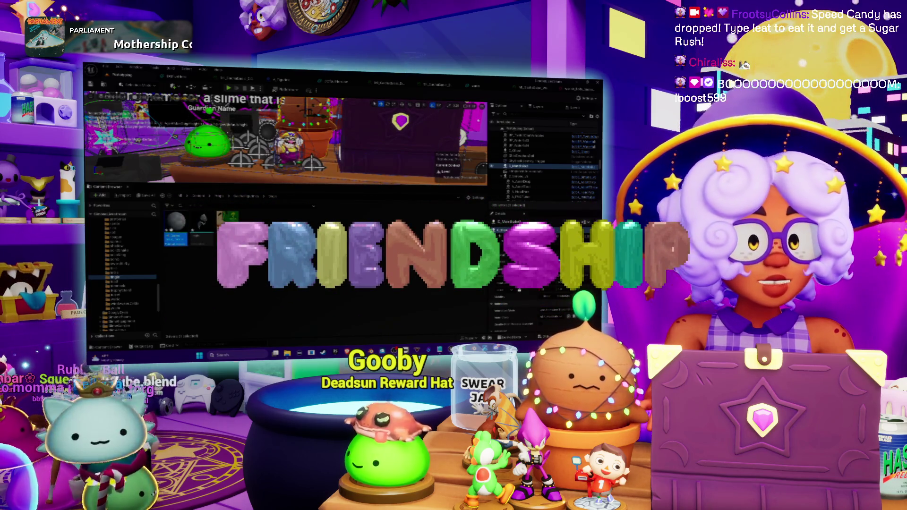
Step: Open the new Material Instance in its editor, then switch over to Spotify
{"action": "double_click", "coordinate": [172, 231]}
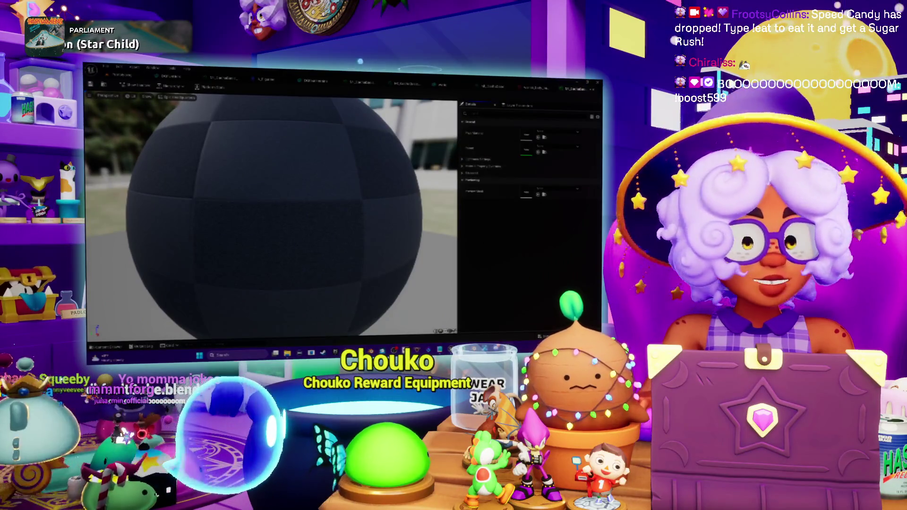
{"action": "key", "text": "alt+Tab"}
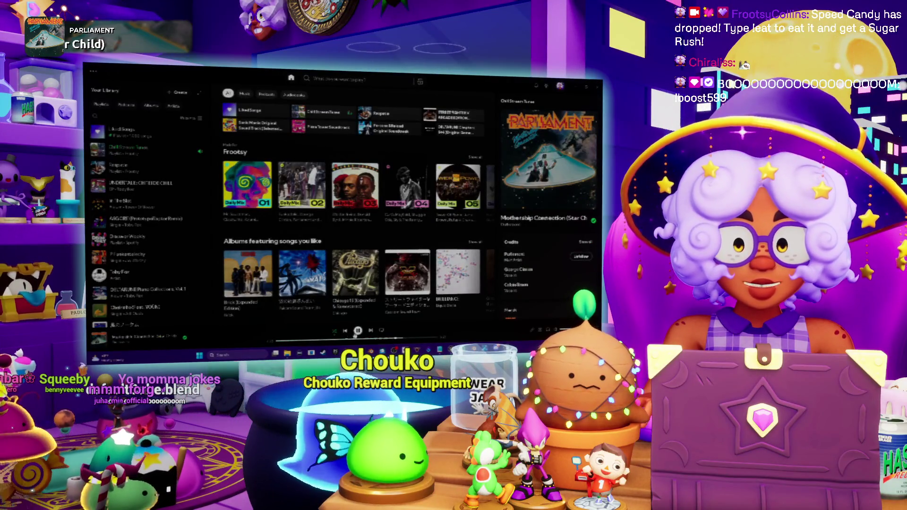
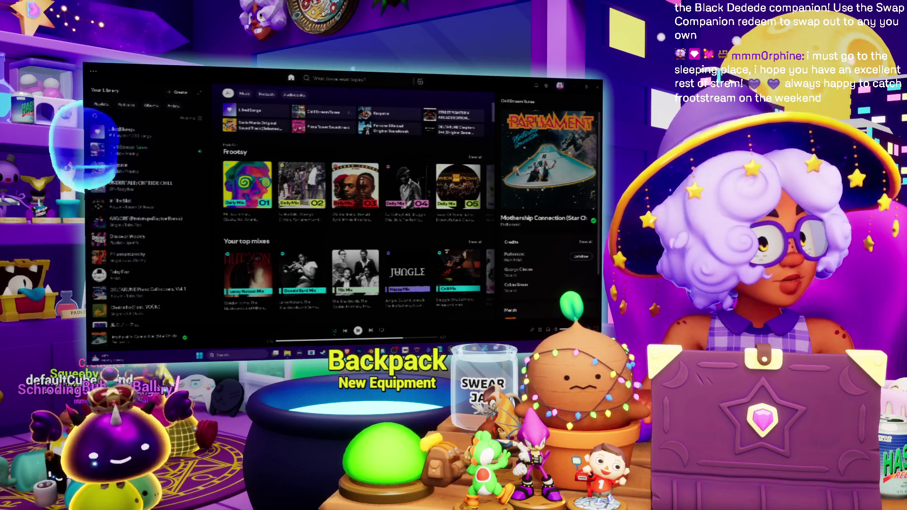
Step: Start Parliament's 'Mothership Connection' in Spotify, then close the video tab in the browser
{"action": "key", "text": "space"}
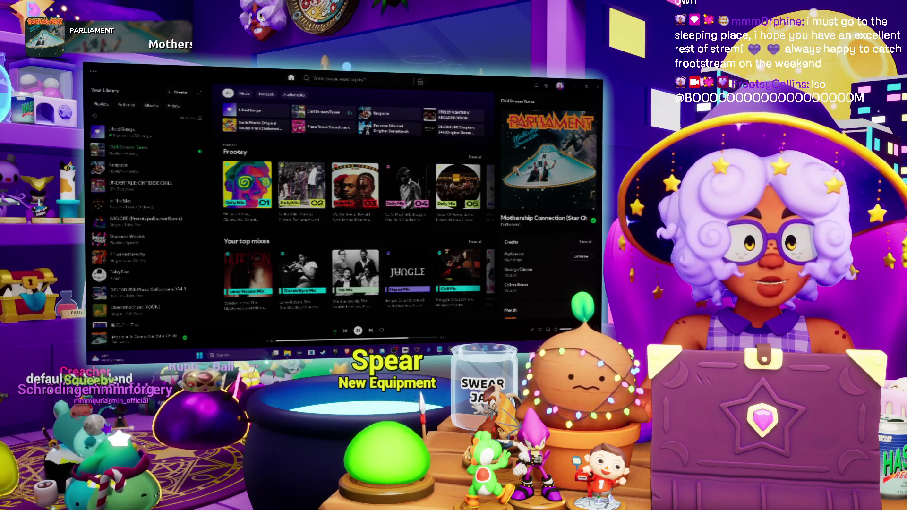
{"action": "key", "text": "alt+Tab"}
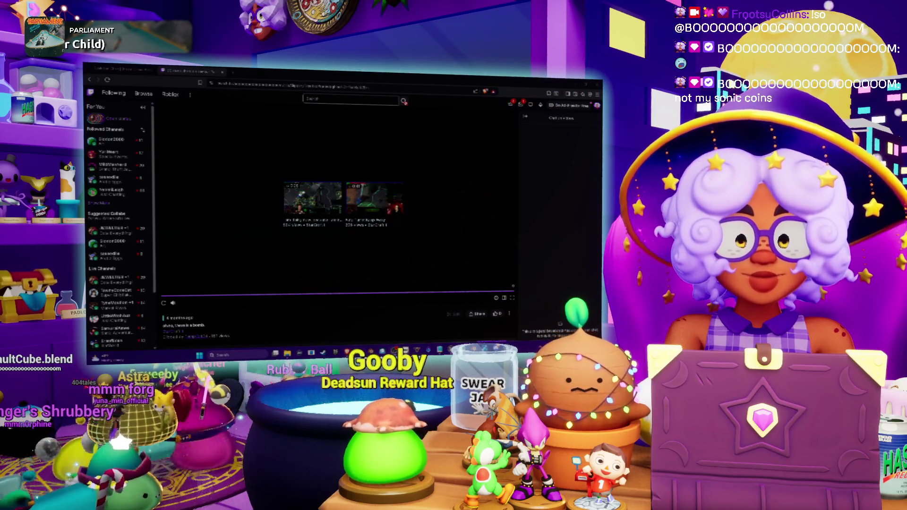
{"action": "left_click", "coordinate": [223, 72]}
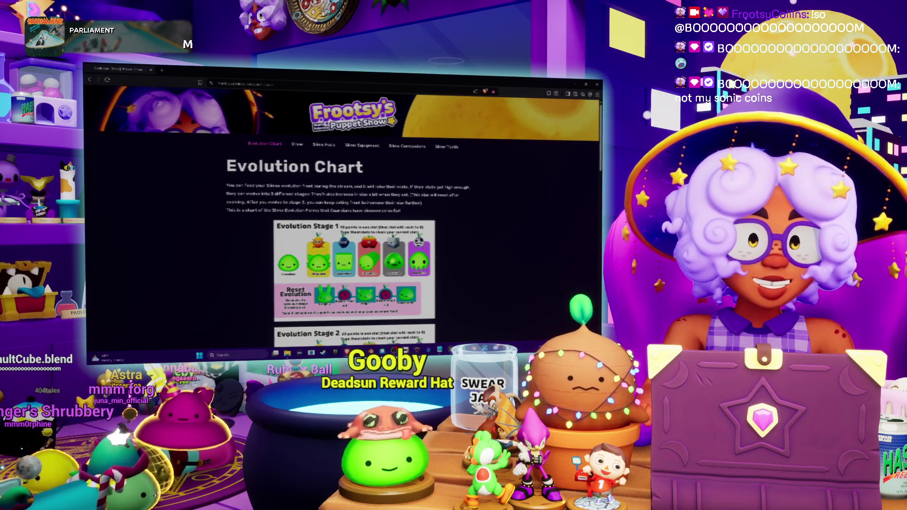
Step: Close the browser window and return to the Unreal Engine editor
{"action": "left_click", "coordinate": [597, 85]}
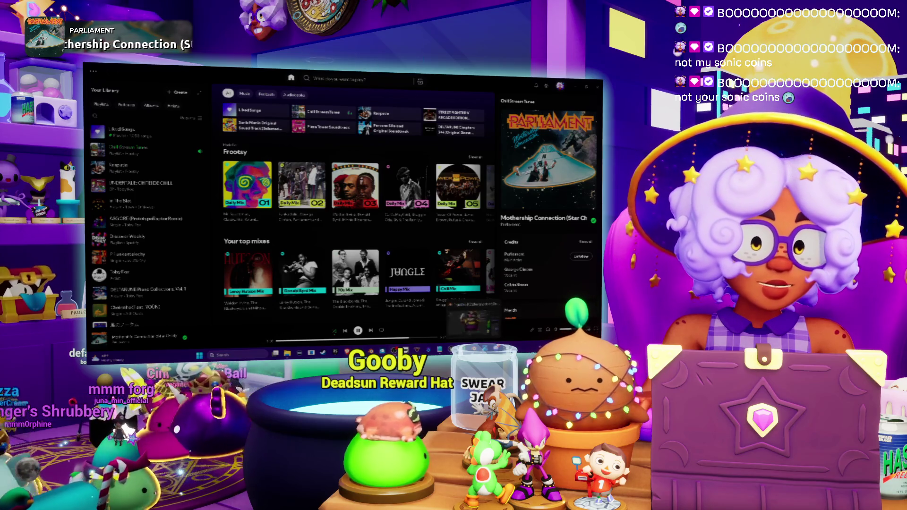
{"action": "left_click", "coordinate": [479, 319]}
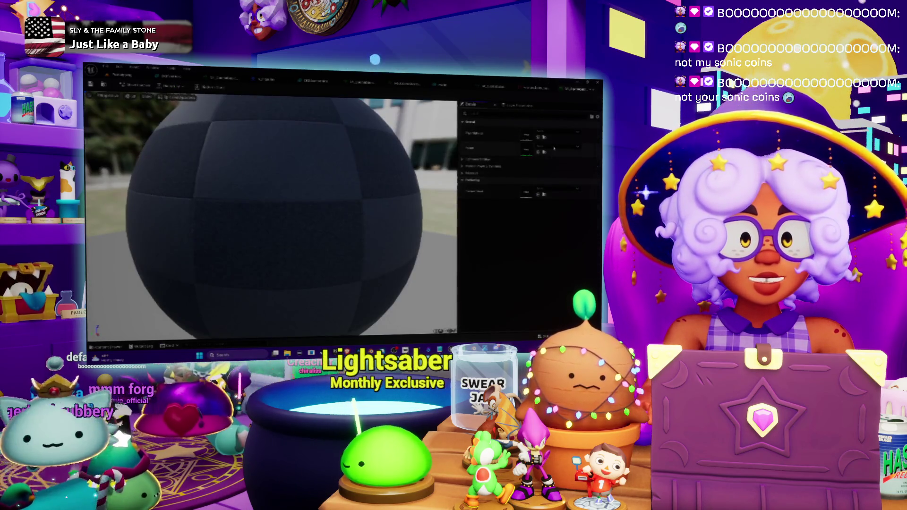
Step: Give the preview sphere the 'ue' material and set its texture parameter to the green swirl
{"action": "left_click", "coordinate": [546, 149]}
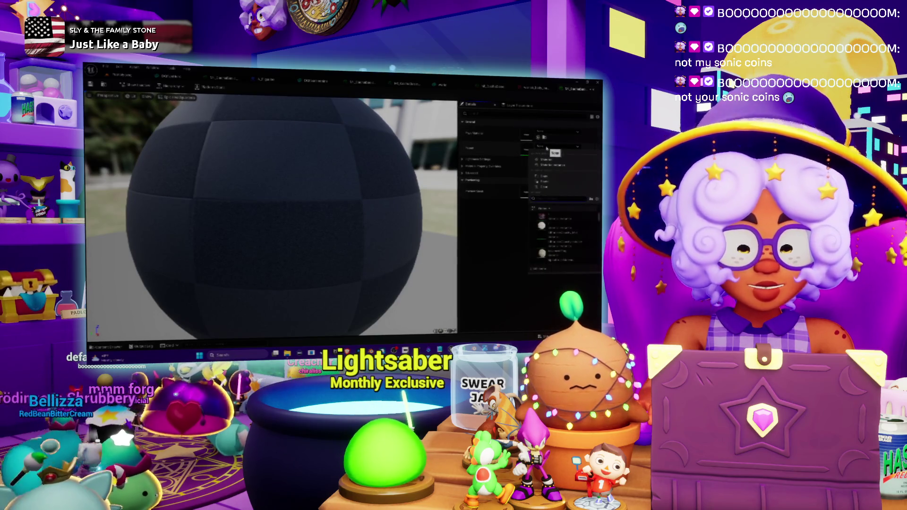
{"action": "type", "text": "ue"}
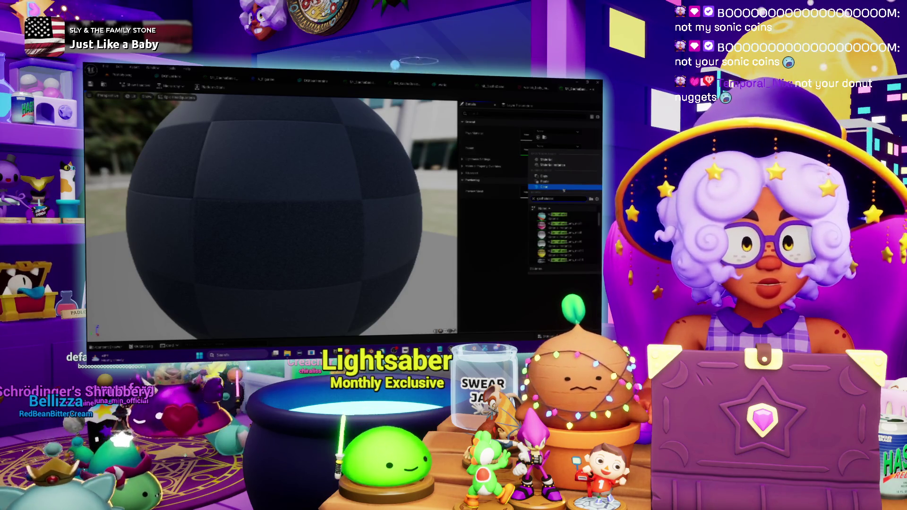
{"action": "key", "text": "Return"}
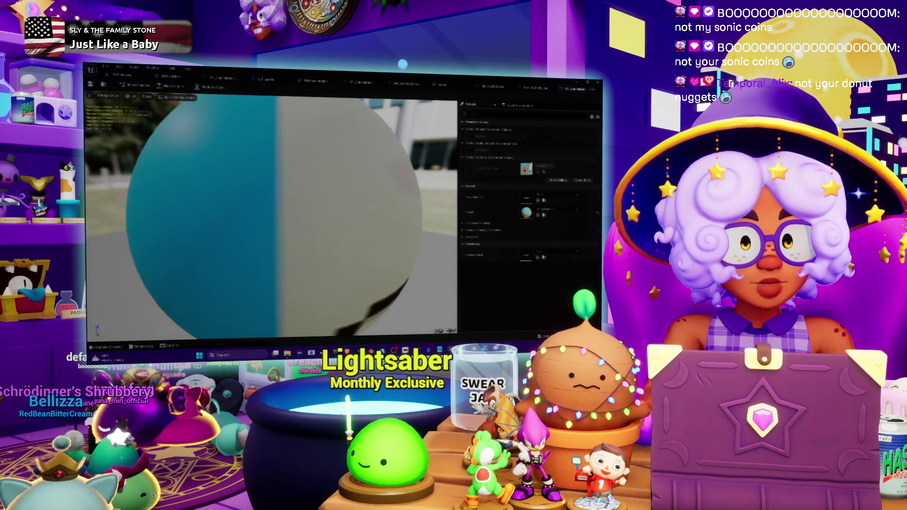
{"action": "left_click", "coordinate": [546, 167]}
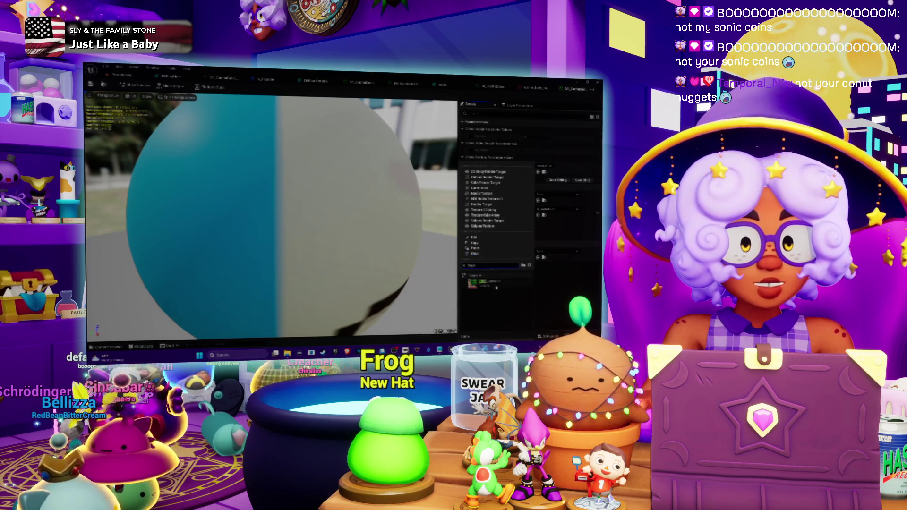
{"action": "key", "text": "Return"}
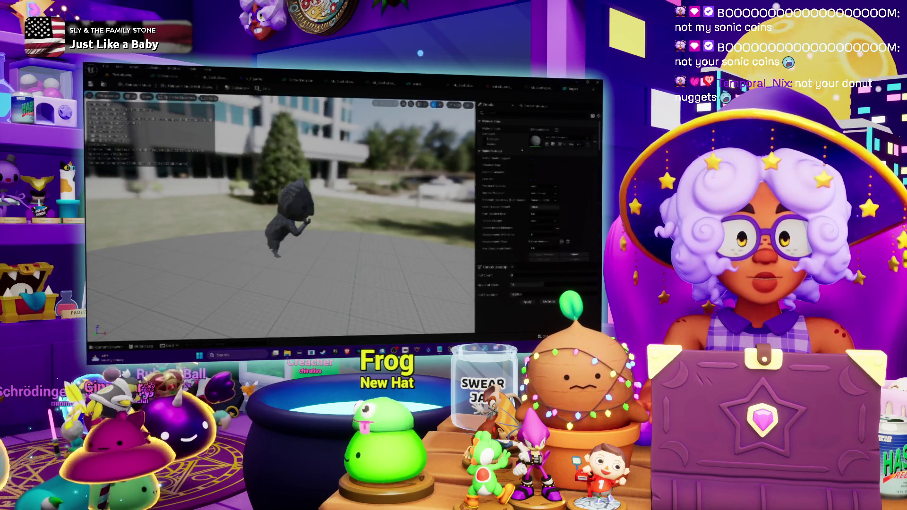
Step: Replace the dark figure with the green-hooded Tingle asset, found by searching 'l'
{"action": "left_click", "coordinate": [568, 138]}
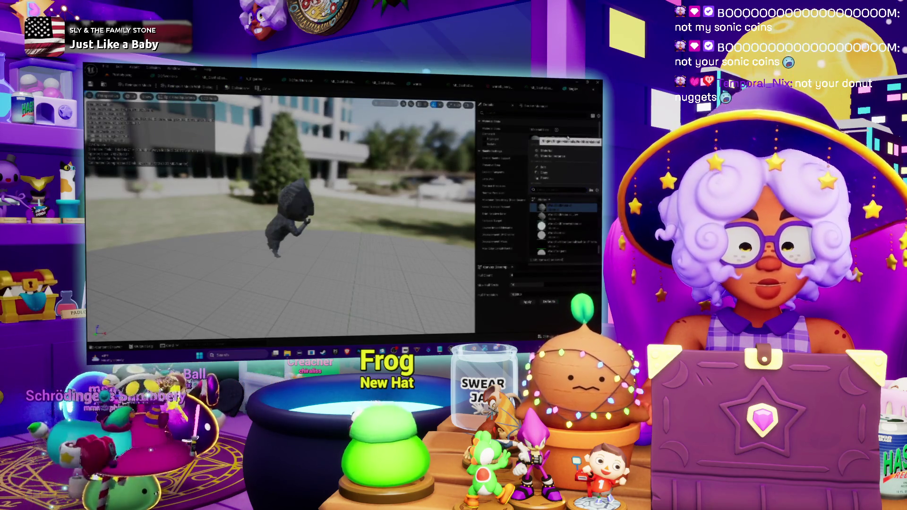
{"action": "type", "text": "l"}
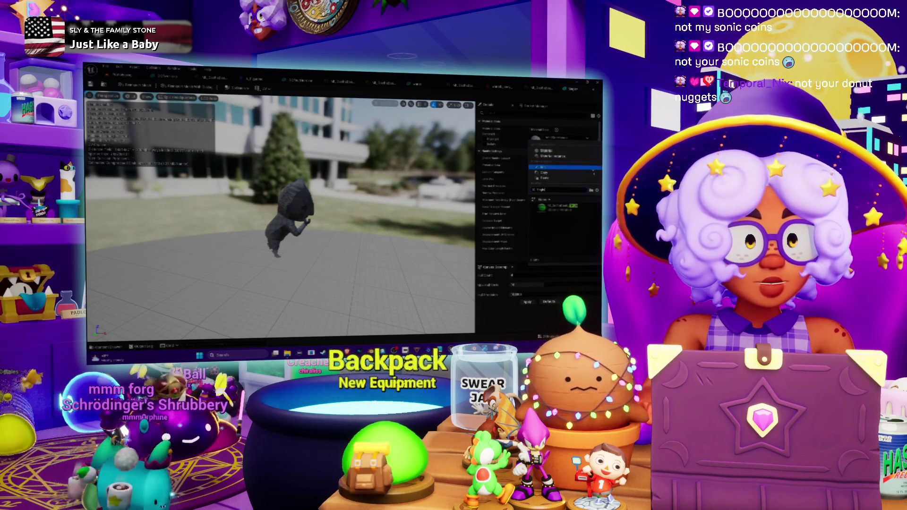
{"action": "left_click", "coordinate": [560, 209]}
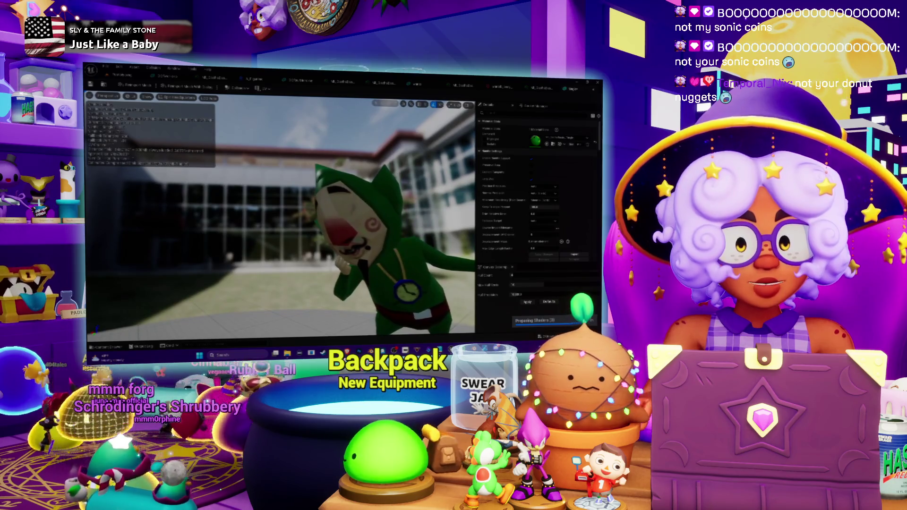
{"action": "mouse_move", "coordinate": [287, 354]}
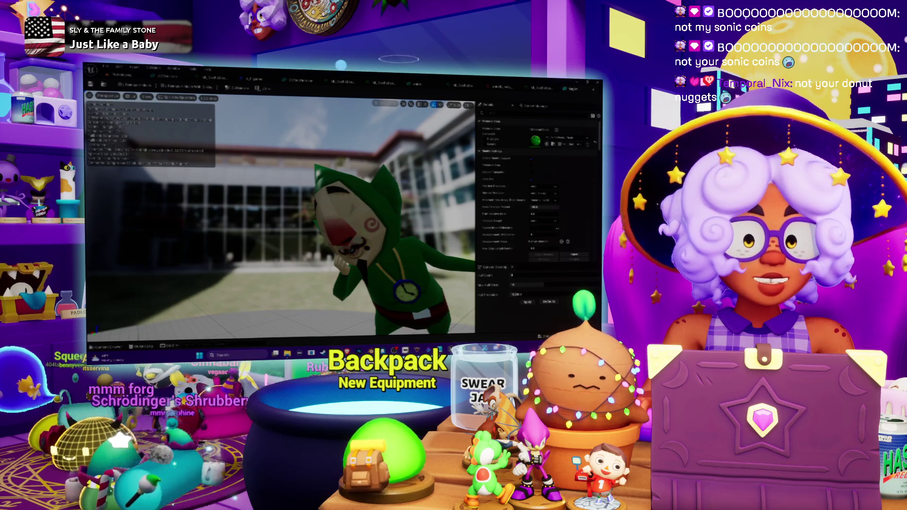
{"action": "key", "text": "alt+Tab"}
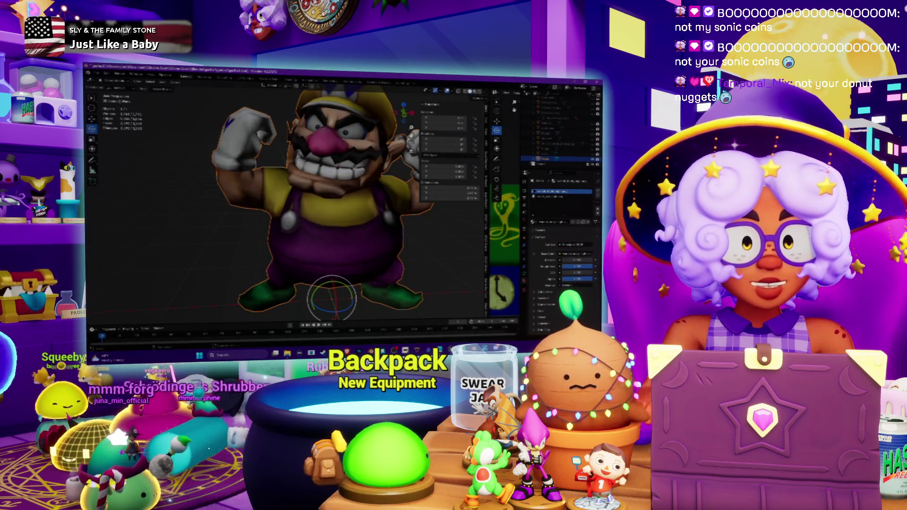
Step: Delete Wario, select Tingle, widen the texture image area and face Tingle from the front
{"action": "key", "text": "Delete"}
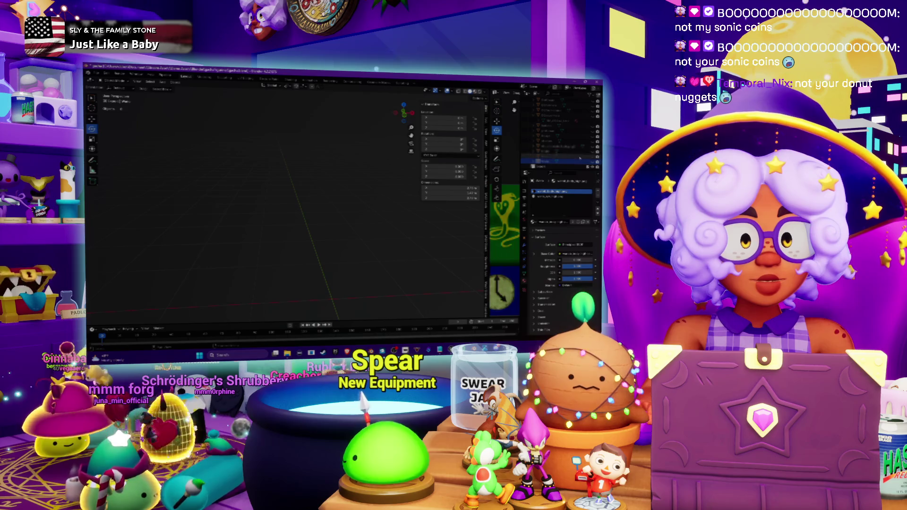
{"action": "left_click", "coordinate": [282, 174]}
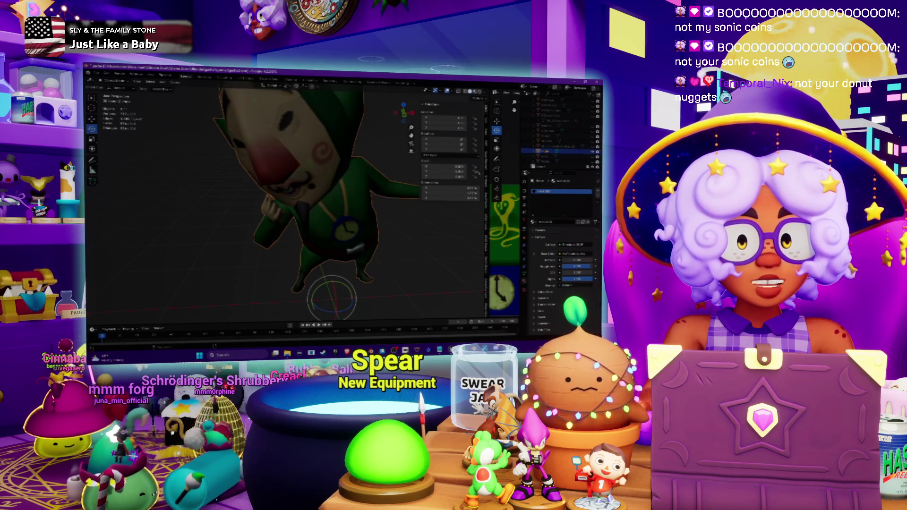
{"action": "left_click_drag", "start_coordinate": [487, 189], "coordinate": [381, 189]}
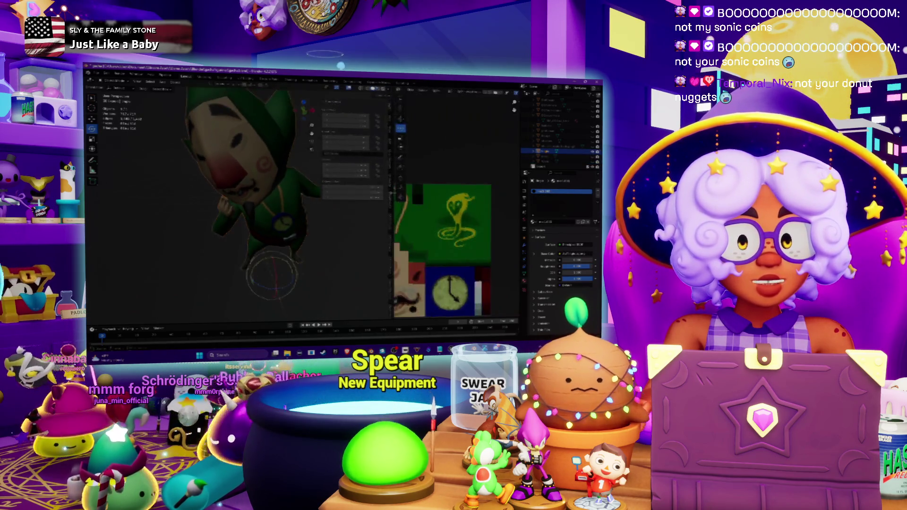
{"action": "left_click_drag", "start_coordinate": [259, 118], "coordinate": [262, 114]}
Step: Change the widened image area to a different editor type
{"action": "left_click", "coordinate": [390, 89]}
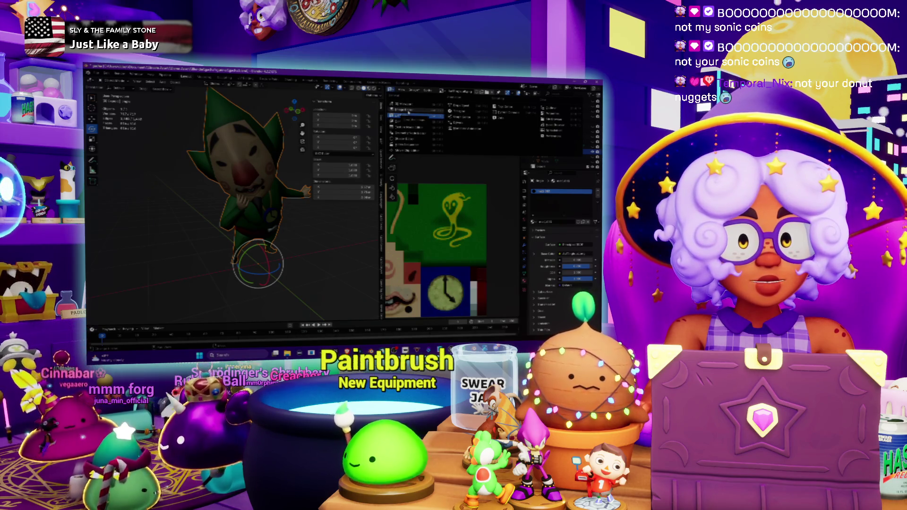
{"action": "left_click", "coordinate": [409, 112]}
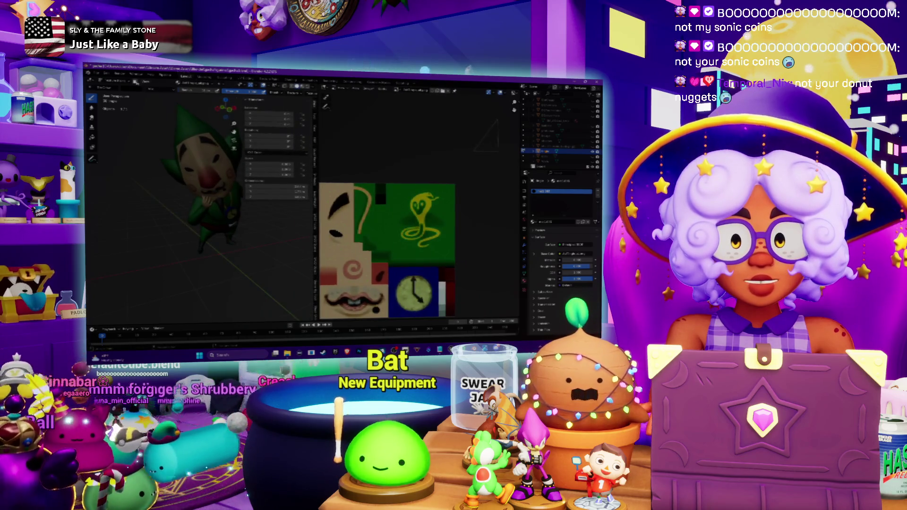
{"action": "left_click", "coordinate": [367, 90]}
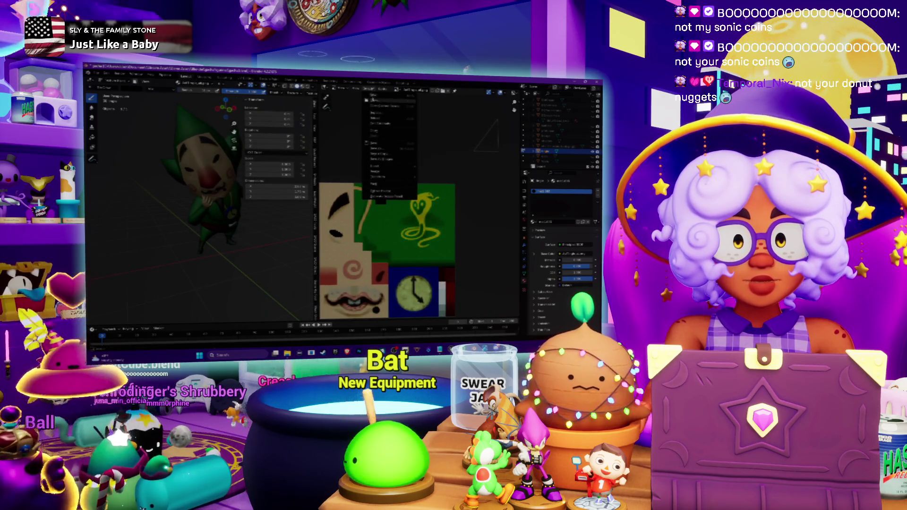
{"action": "left_click", "coordinate": [377, 144]}
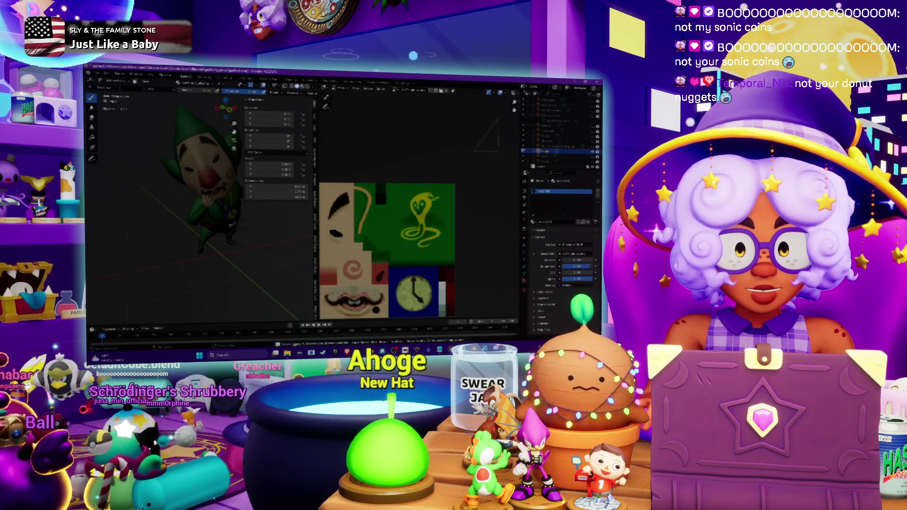
{"action": "key", "text": "alt+Tab"}
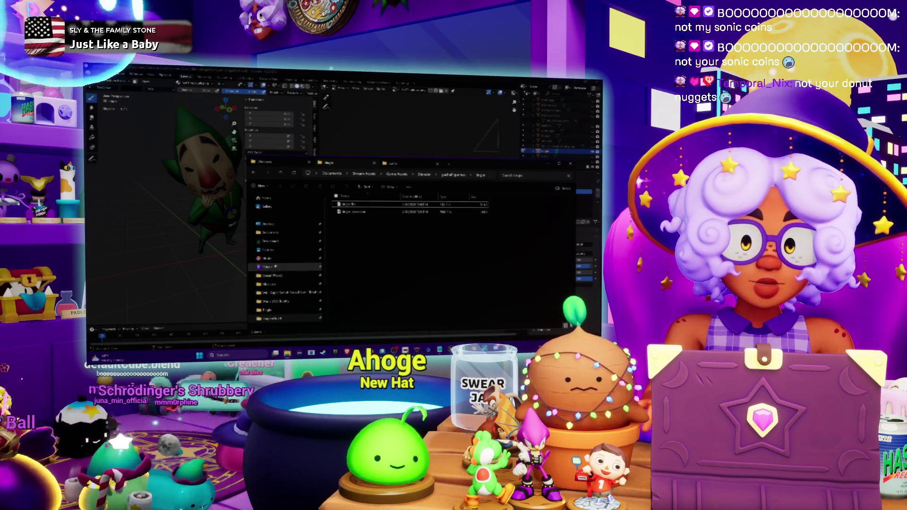
Step: Open the Tingle folder and view its texture image file
{"action": "left_click", "coordinate": [271, 310]}
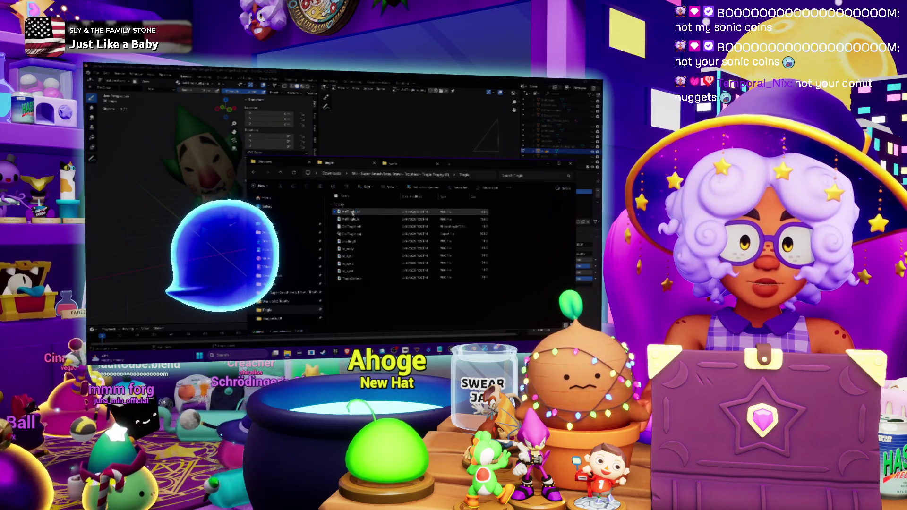
{"action": "double_click", "coordinate": [352, 213]}
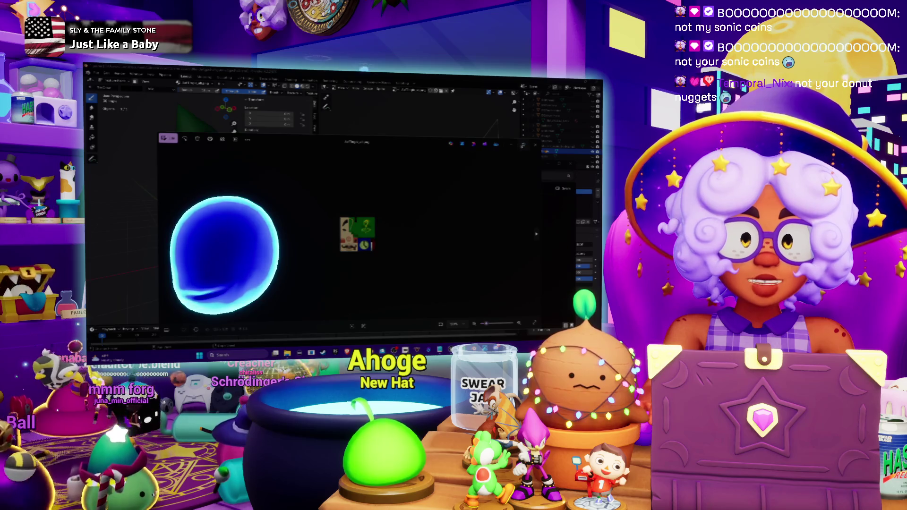
{"action": "left_click", "coordinate": [526, 148]}
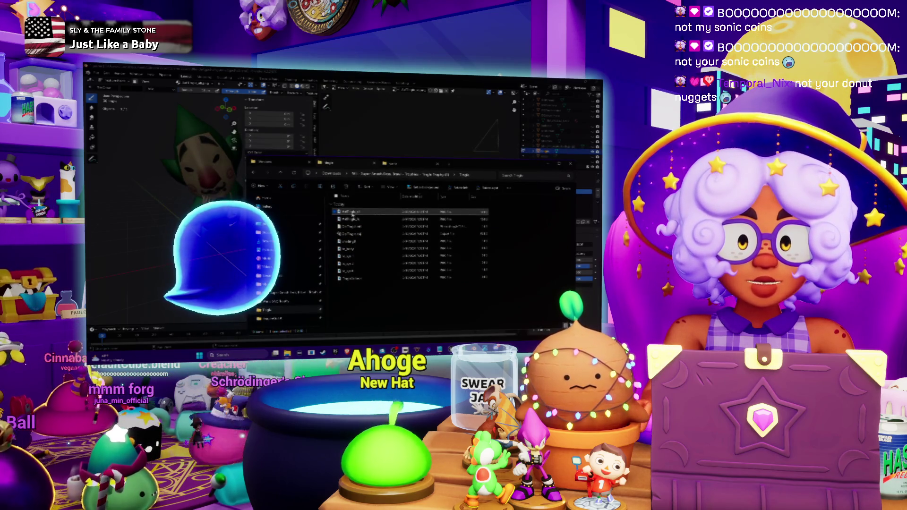
{"action": "right_click", "coordinate": [353, 214]}
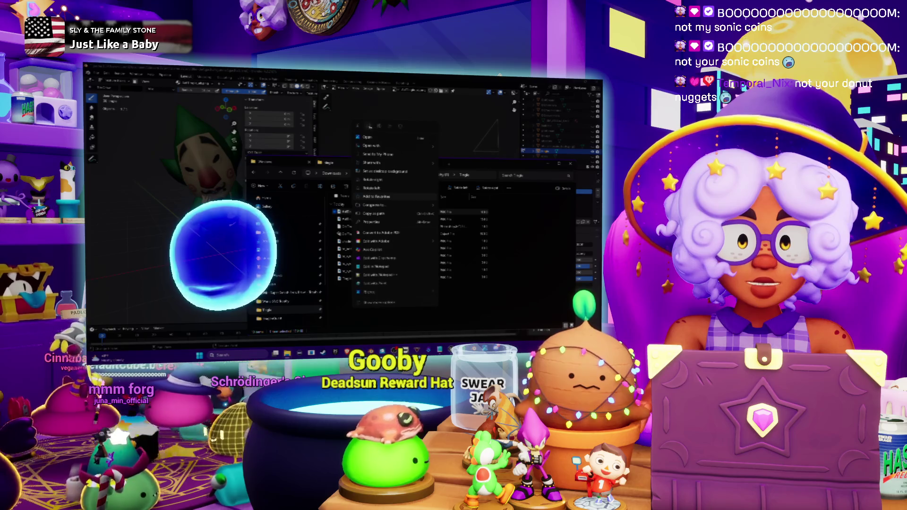
{"action": "left_click", "coordinate": [280, 311]}
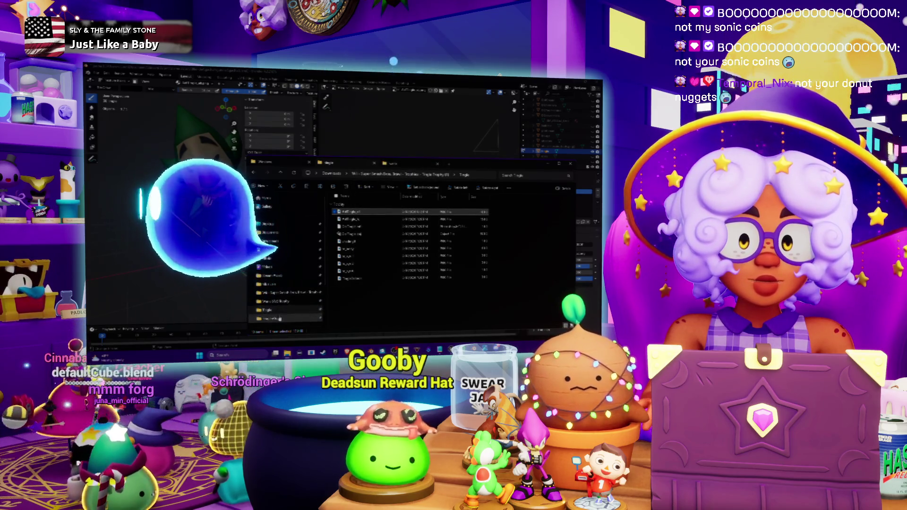
Step: Go up from dragonQuest to another figure's folder and start renaming its second file
{"action": "left_click", "coordinate": [278, 308]}
{"action": "key", "text": "alt+Up"}
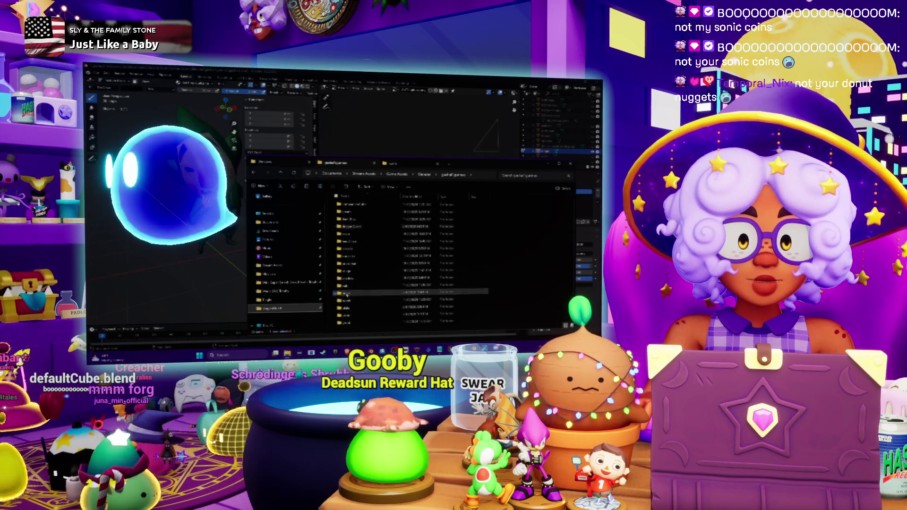
{"action": "double_click", "coordinate": [347, 301]}
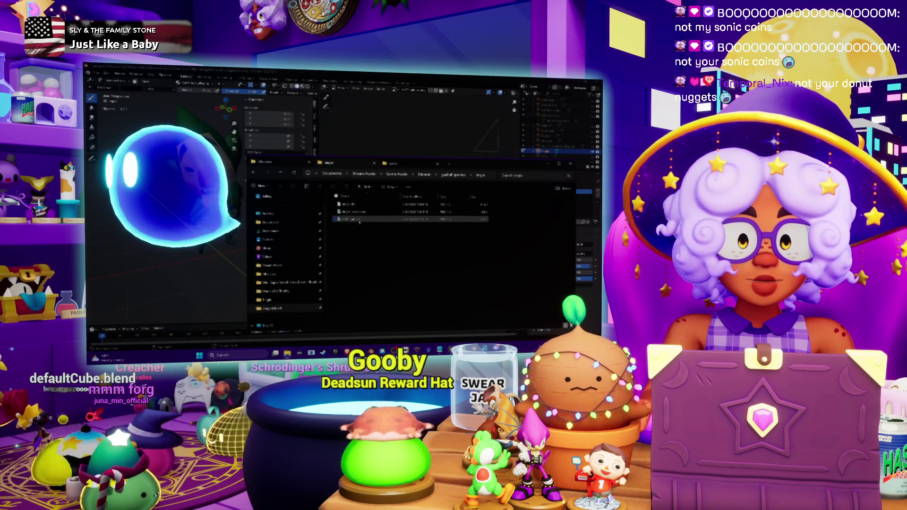
{"action": "left_click", "coordinate": [352, 212]}
{"action": "key", "text": "F2"}
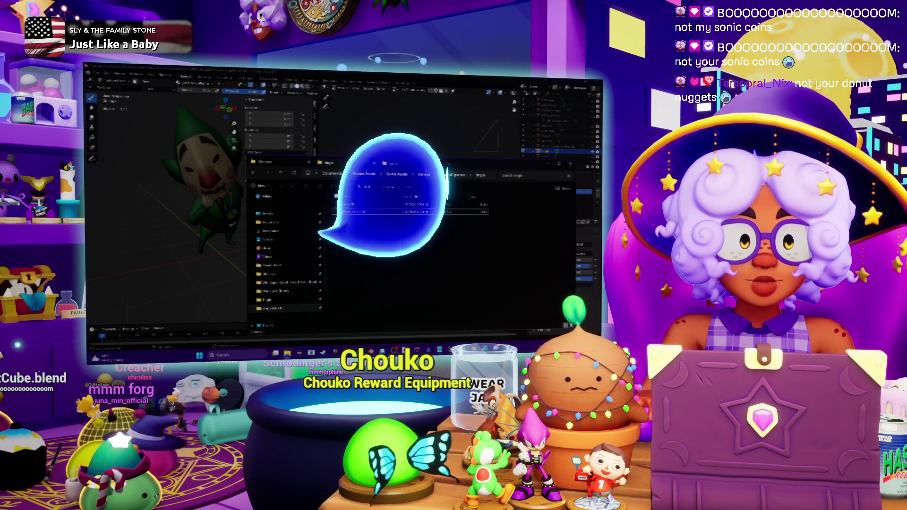
{"action": "mouse_move", "coordinate": [501, 353]}
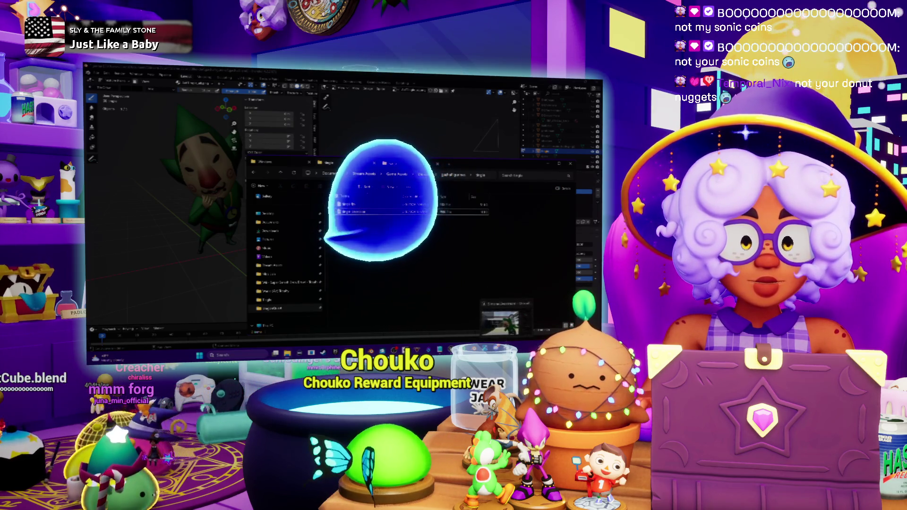
{"action": "left_click", "coordinate": [501, 319]}
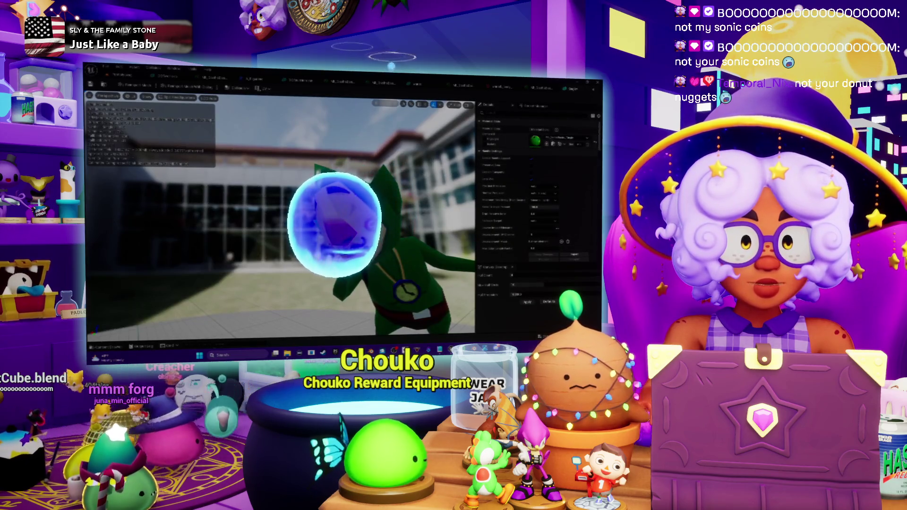
Step: Switch between the material and level editors and check the figure asset's options in the Content Browser
{"action": "left_click", "coordinate": [540, 90]}
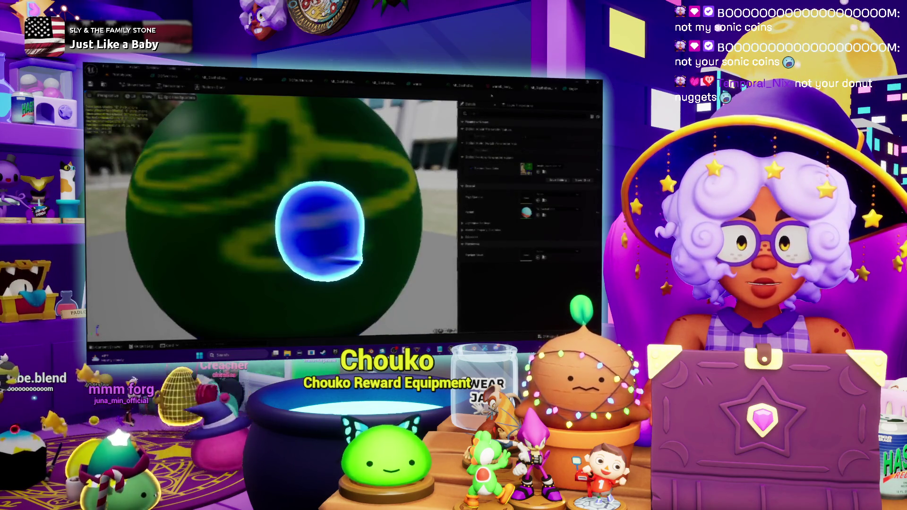
{"action": "left_click", "coordinate": [122, 77]}
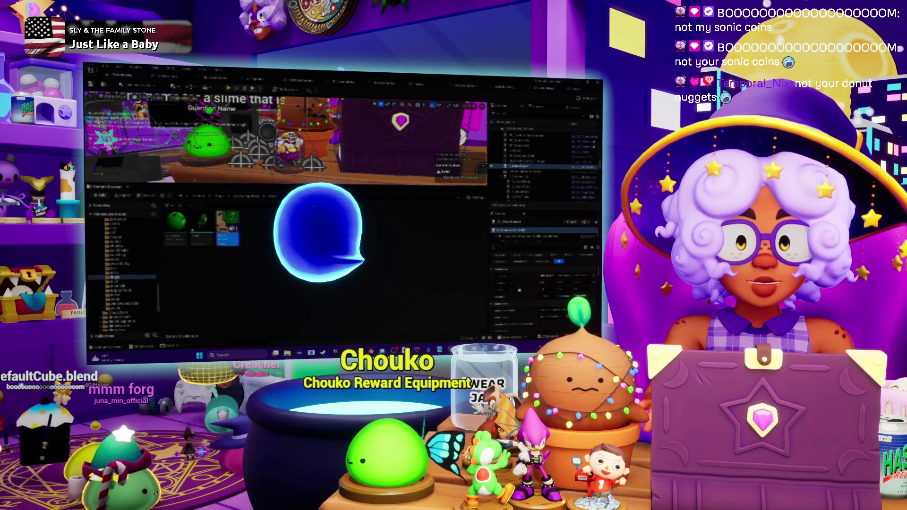
{"action": "right_click", "coordinate": [232, 231]}
{"action": "left_click", "coordinate": [269, 215]}
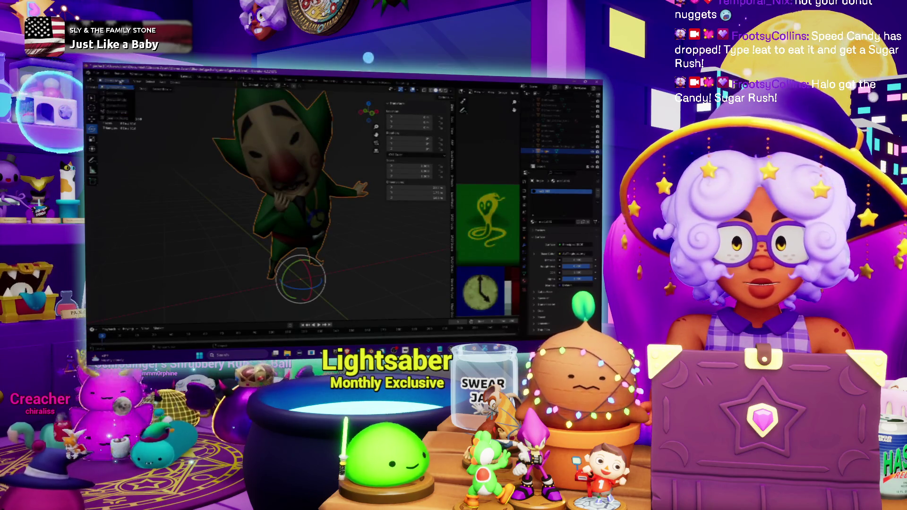
Step: Circle-select a face on Tingle's head in Edit Mode and delete it
{"action": "key", "text": "Tab"}
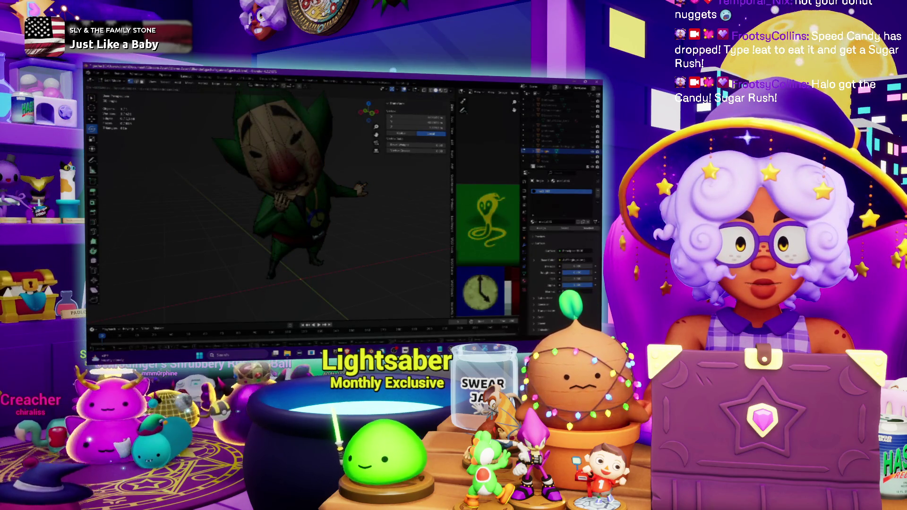
{"action": "left_click", "coordinate": [306, 127]}
{"action": "scroll", "coordinate": [293, 189], "scroll_direction": "up", "scroll_amount": 2}
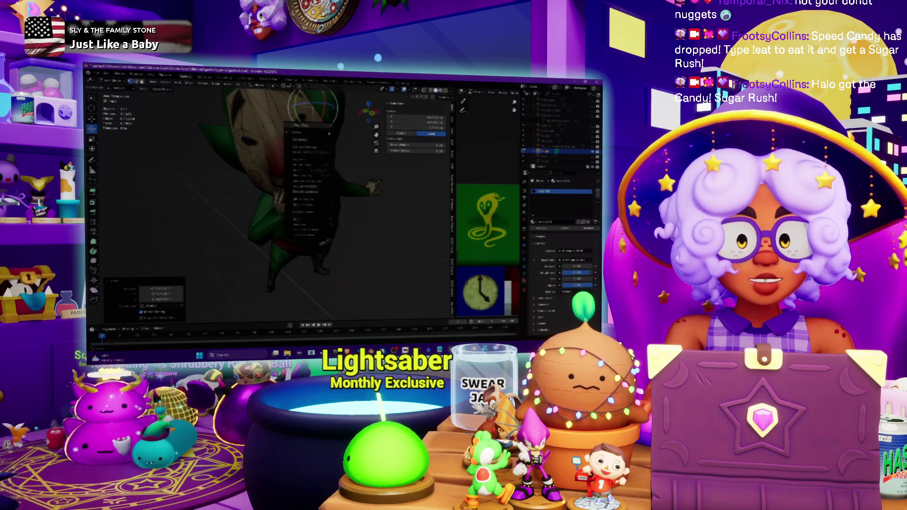
{"action": "scroll", "coordinate": [268, 205], "scroll_direction": "up", "scroll_amount": 4}
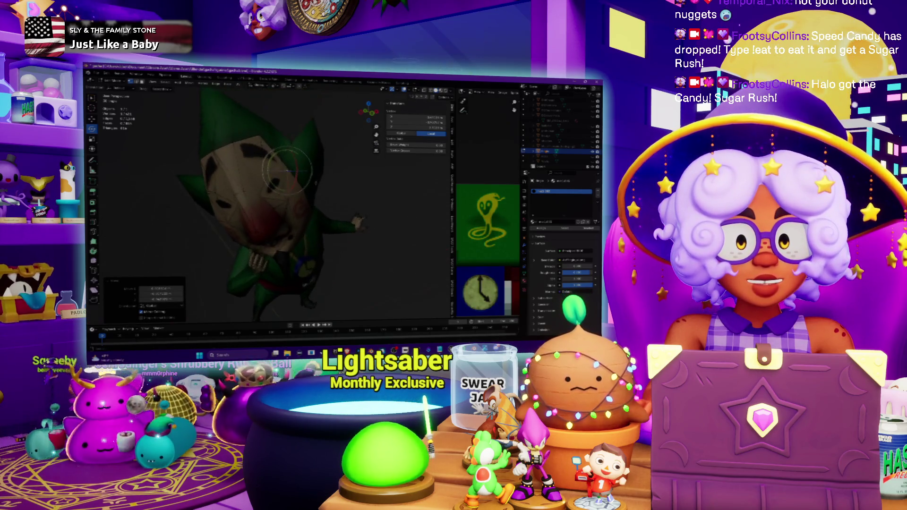
{"action": "scroll", "coordinate": [265, 203], "scroll_direction": "up", "scroll_amount": 2}
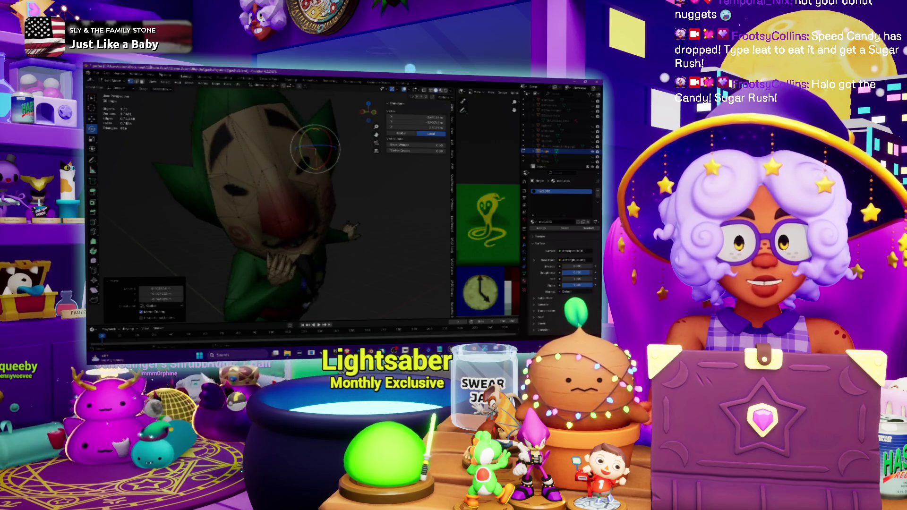
{"action": "key", "text": "c"}
{"action": "left_click", "coordinate": [225, 192]}
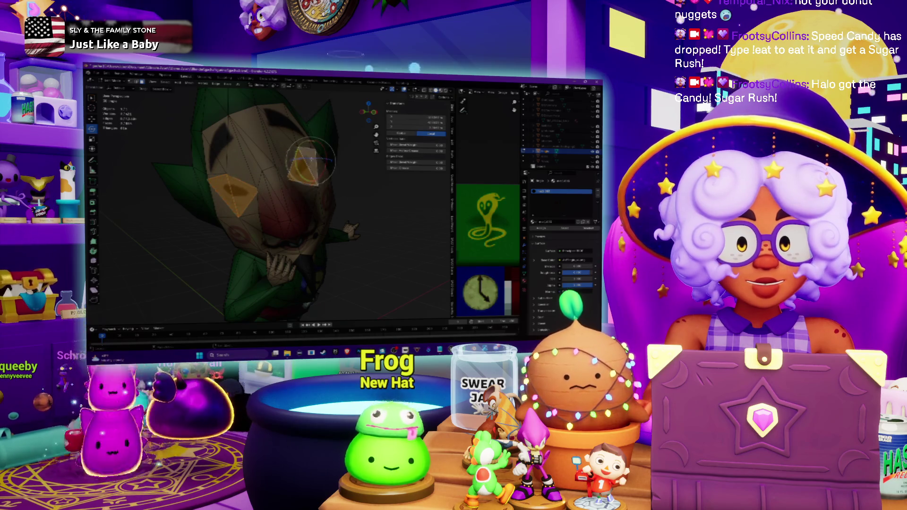
{"action": "right_click", "coordinate": [310, 160]}
{"action": "left_click", "coordinate": [312, 161]}
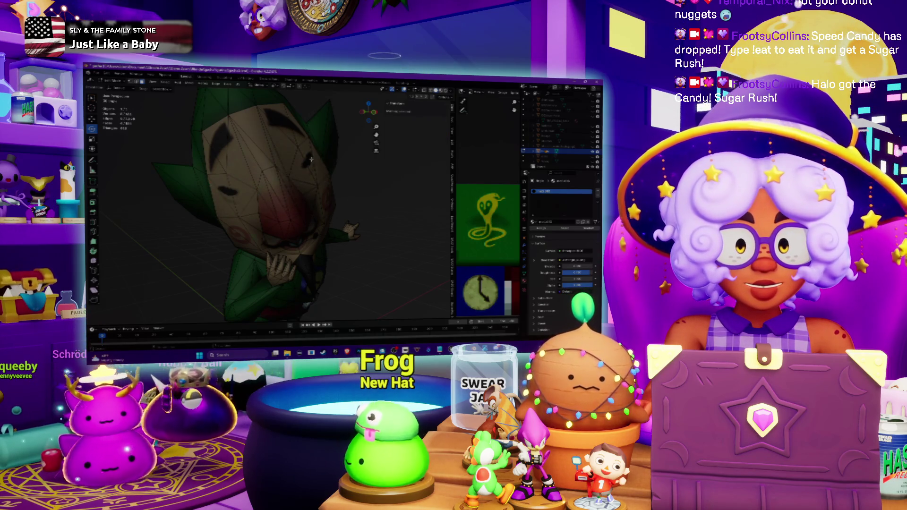
{"action": "key", "text": "Tab"}
Step: Orbit and zoom the view to inspect Tingle's face from the front
{"action": "mouse_move", "coordinate": [306, 159]}
{"action": "left_mouse_down"}
{"action": "mouse_move", "coordinate": [291, 157]}
{"action": "mouse_move", "coordinate": [307, 152]}
{"action": "left_mouse_up"}
{"action": "scroll", "coordinate": [291, 158], "scroll_direction": "down", "scroll_amount": 3}
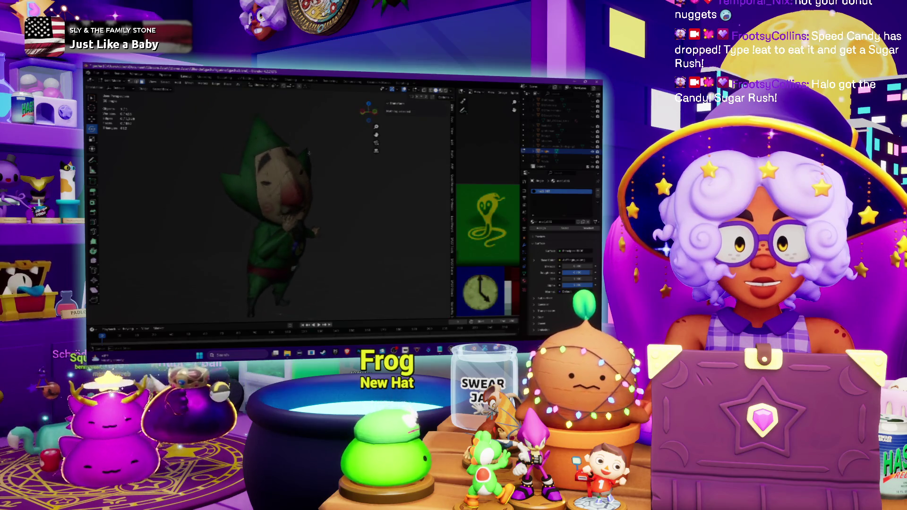
{"action": "scroll", "coordinate": [307, 152], "scroll_direction": "up", "scroll_amount": 3}
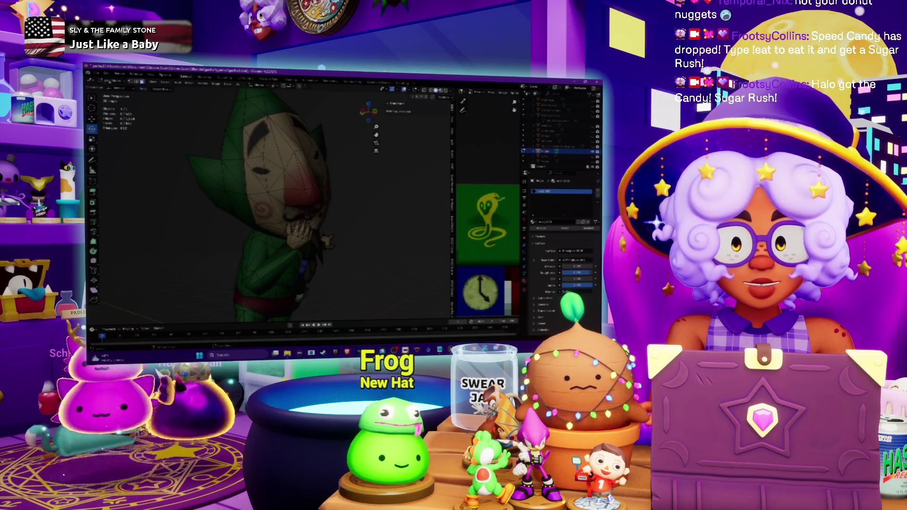
{"action": "key", "text": "Tab"}
{"action": "mouse_move", "coordinate": [307, 152]}
{"action": "left_mouse_down"}
{"action": "mouse_move", "coordinate": [195, 176]}
{"action": "mouse_move", "coordinate": [206, 181]}
{"action": "left_mouse_up"}
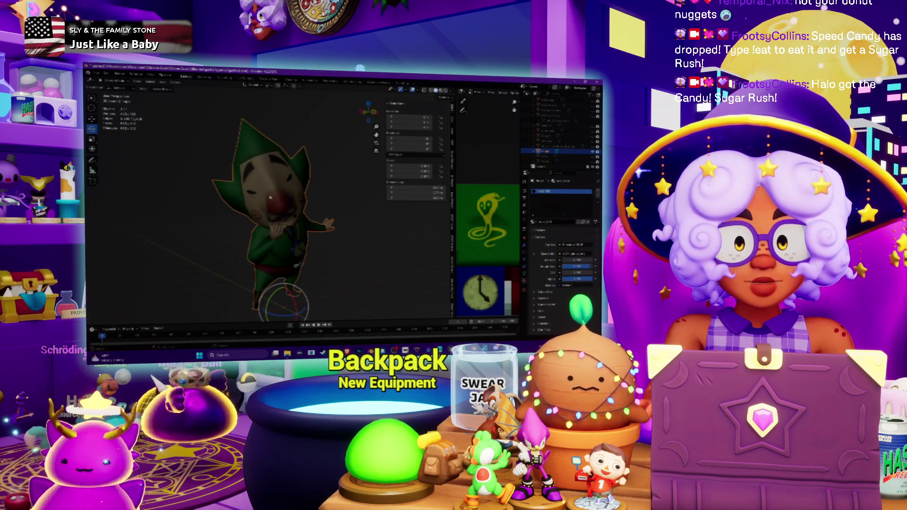
Step: Export the Tingle model, overwriting the existing file
{"action": "left_click", "coordinate": [117, 88]}
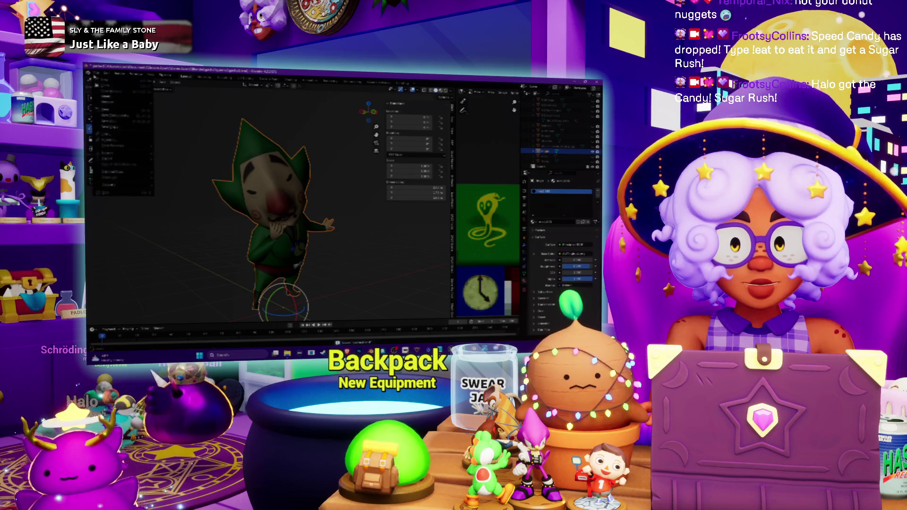
{"action": "mouse_move", "coordinate": [116, 162]}
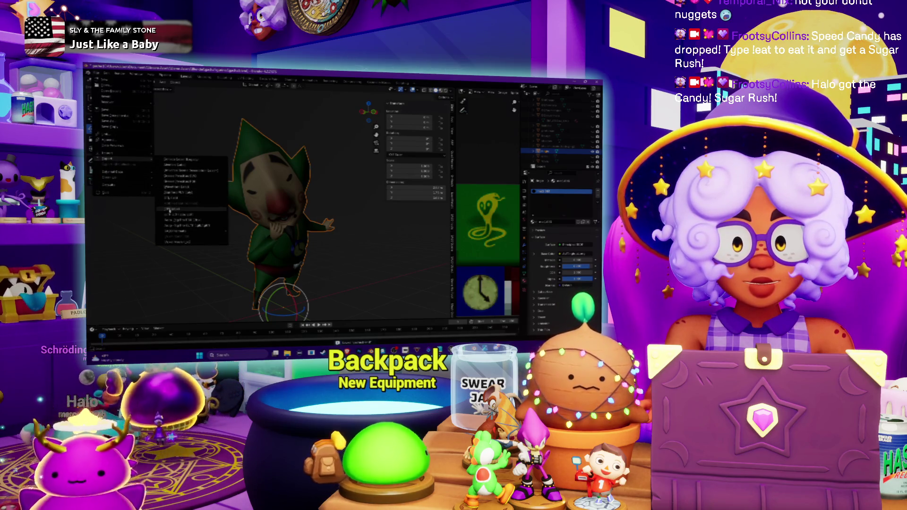
{"action": "left_click", "coordinate": [170, 210]}
{"action": "left_click", "coordinate": [218, 156]}
{"action": "left_click", "coordinate": [511, 276]}
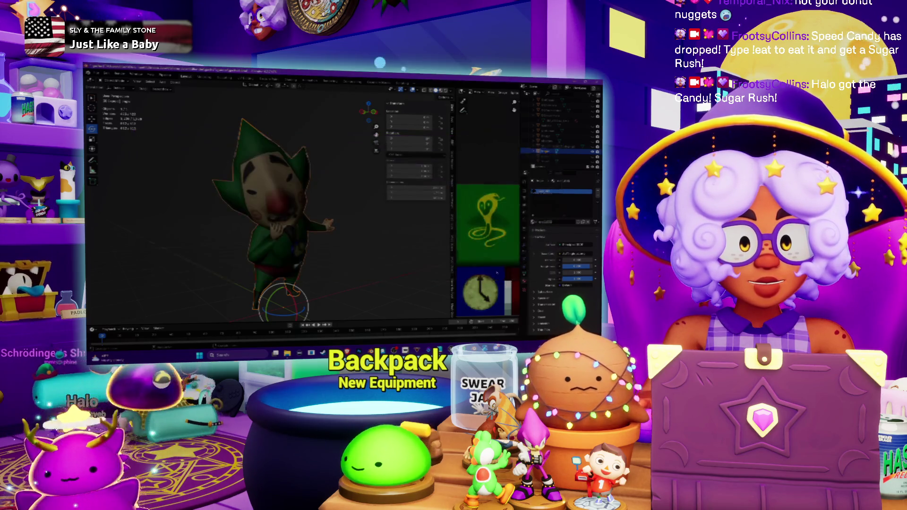
{"action": "key", "text": "alt+Tab"}
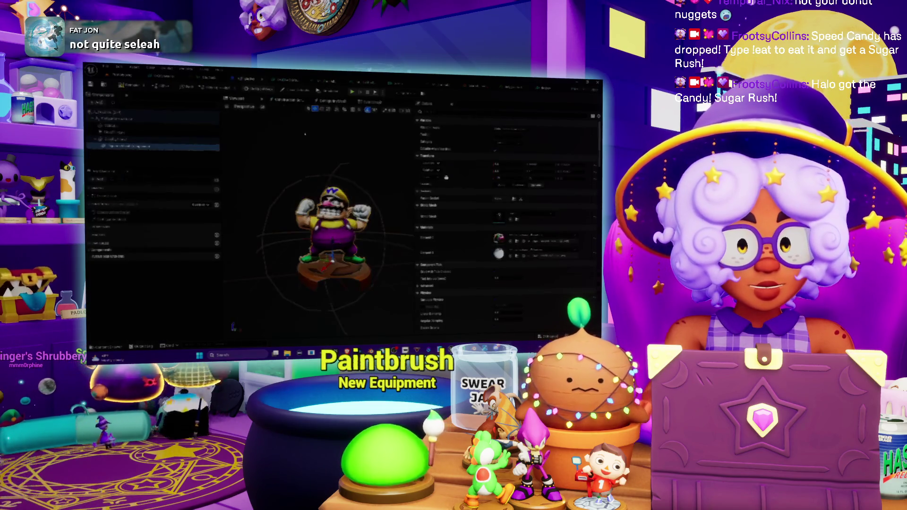
Step: Swap the A_Figurine blueprint's Static Mesh from Wario to Tingle
{"action": "left_click", "coordinate": [526, 217]}
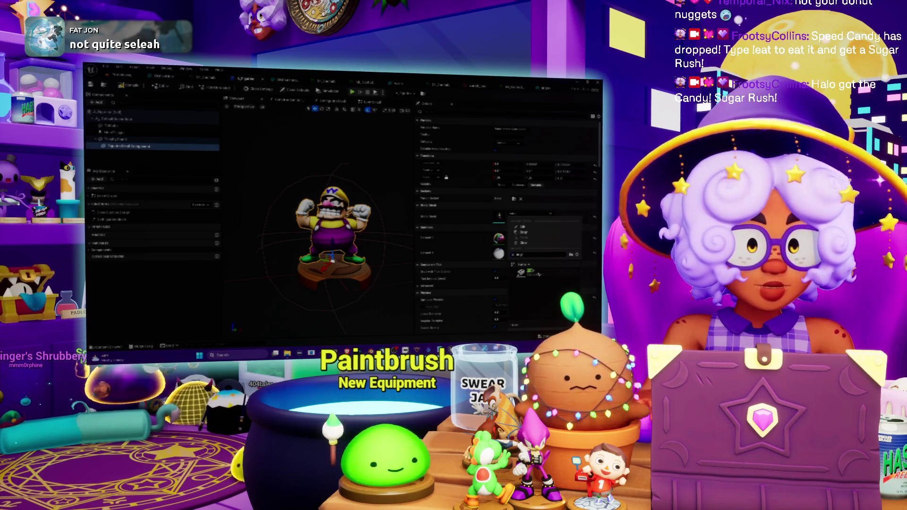
{"action": "left_click", "coordinate": [529, 273]}
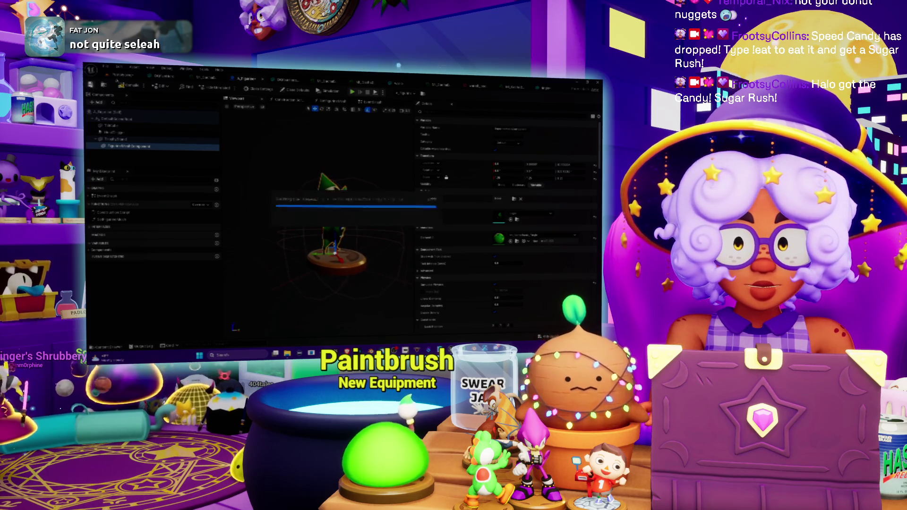
{"action": "key", "text": "ctrl+Tab"}
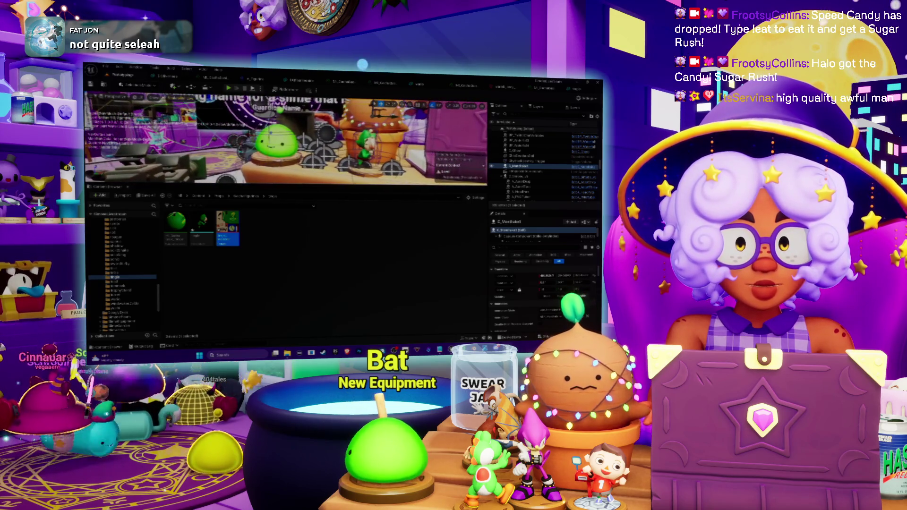
{"action": "left_click", "coordinate": [138, 97]}
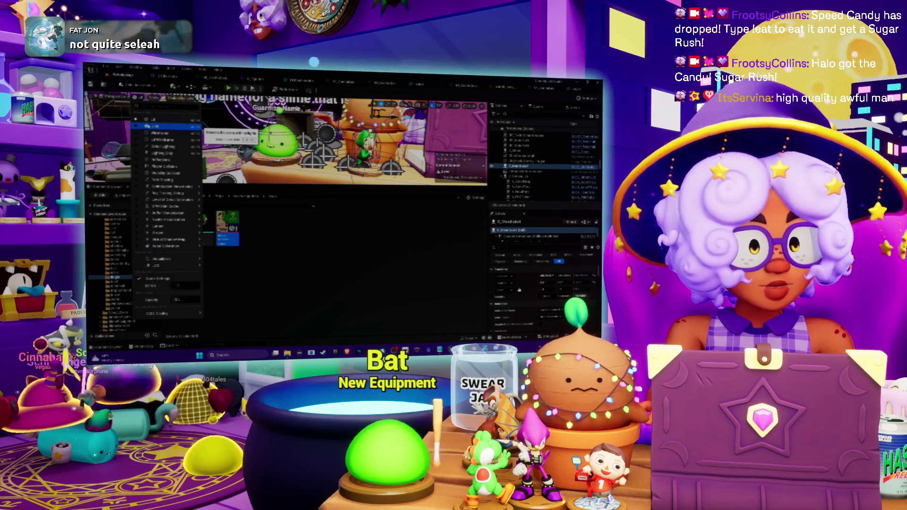
{"action": "left_click", "coordinate": [148, 126]}
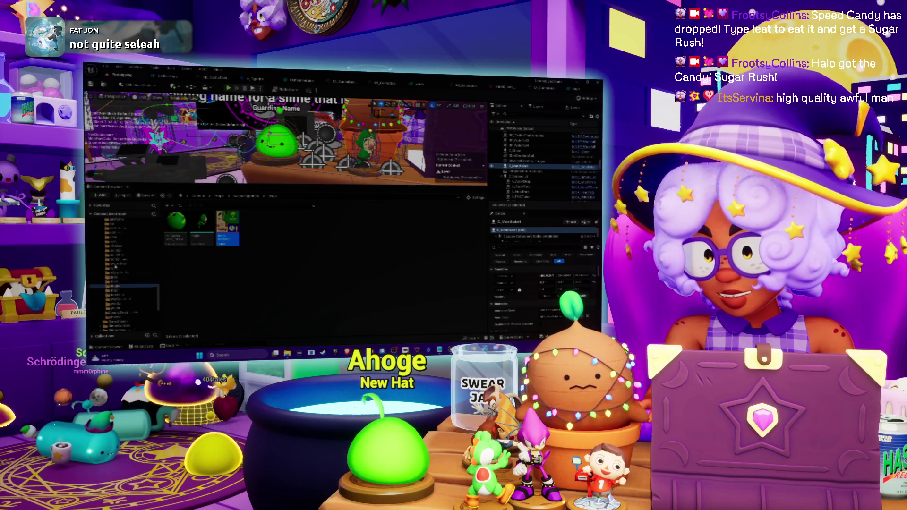
{"action": "scroll", "coordinate": [118, 267], "scroll_direction": "up", "scroll_amount": 3}
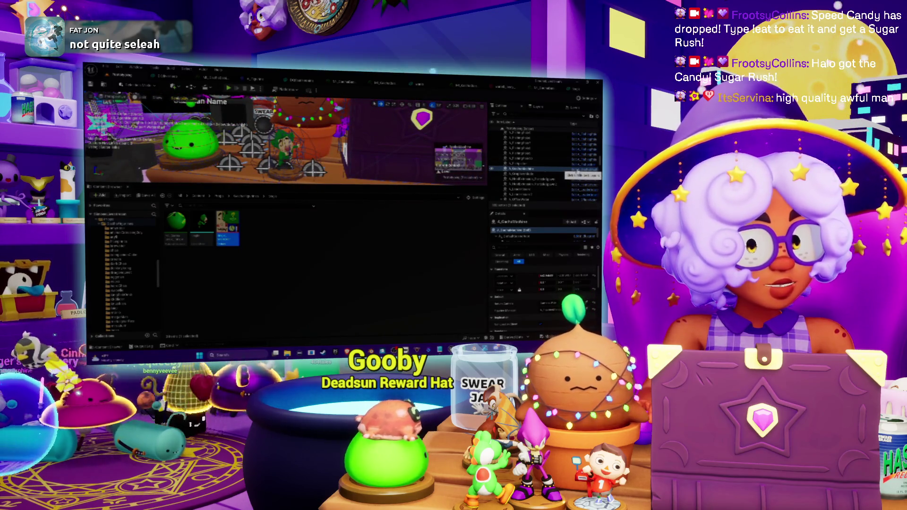
Step: In A_GachaMachine, select the figurine variable and assign a static mesh to the first array slot
{"action": "left_click", "coordinate": [578, 172]}
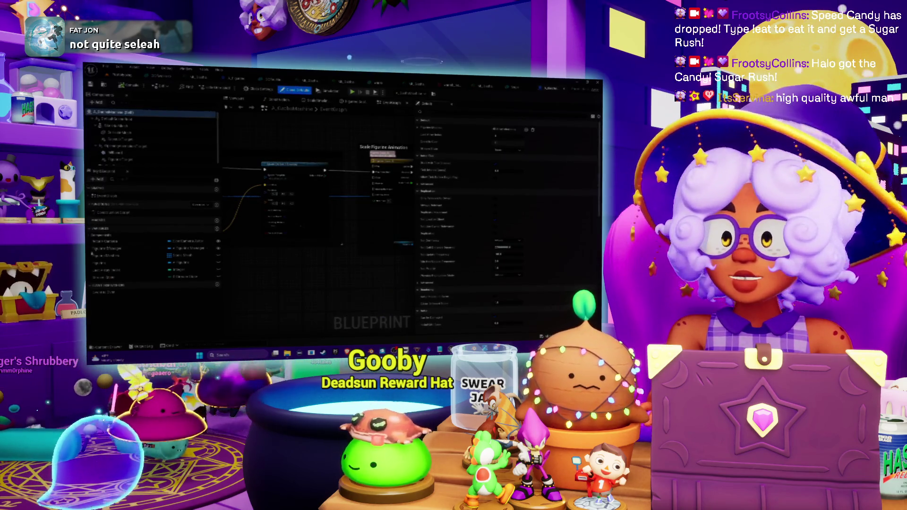
{"action": "left_click", "coordinate": [108, 255]}
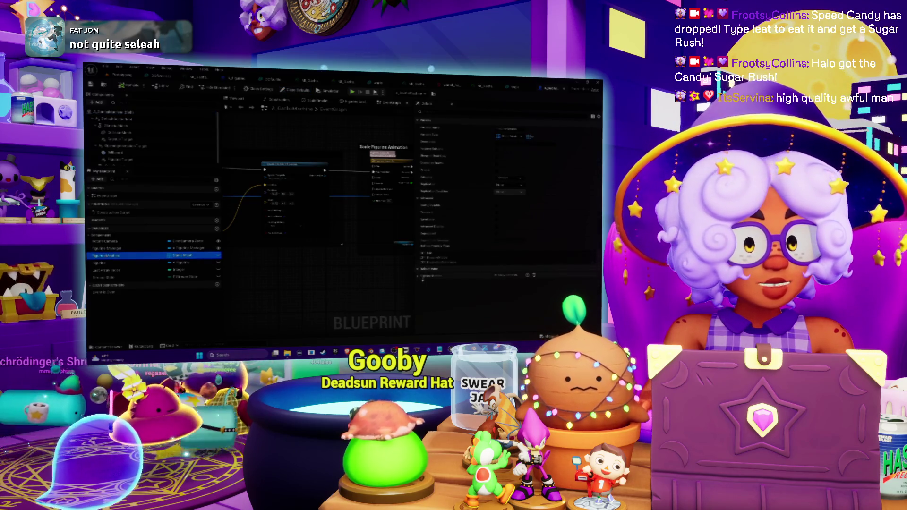
{"action": "scroll", "coordinate": [505, 213], "scroll_direction": "down", "scroll_amount": 2}
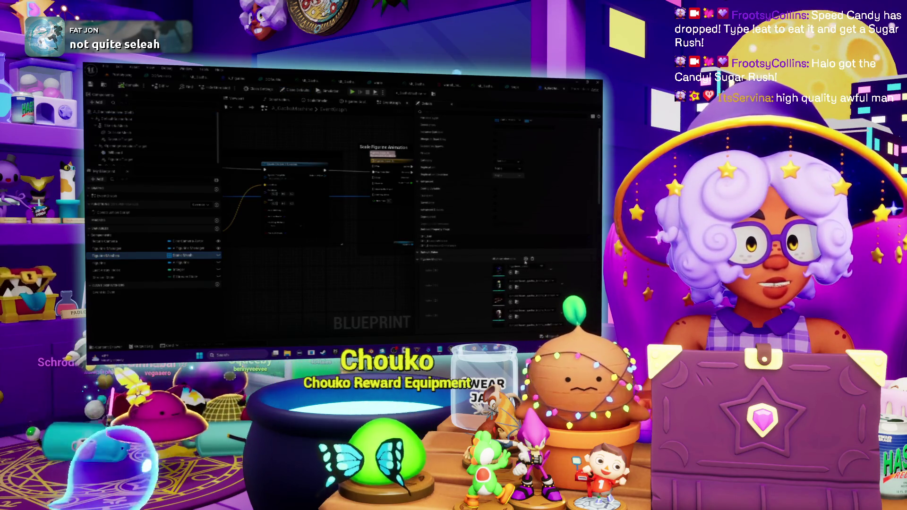
{"action": "scroll", "coordinate": [526, 259], "scroll_direction": "down", "scroll_amount": 5}
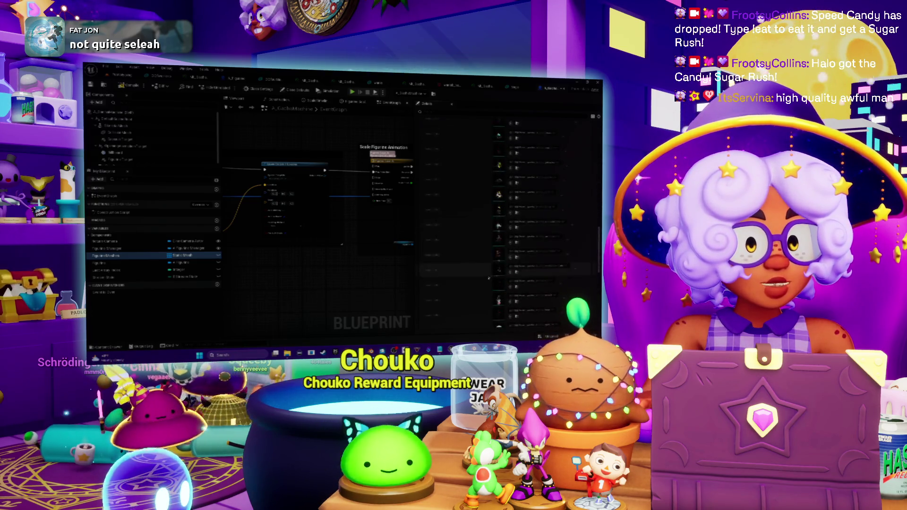
{"action": "scroll", "coordinate": [488, 278], "scroll_direction": "down", "scroll_amount": 3}
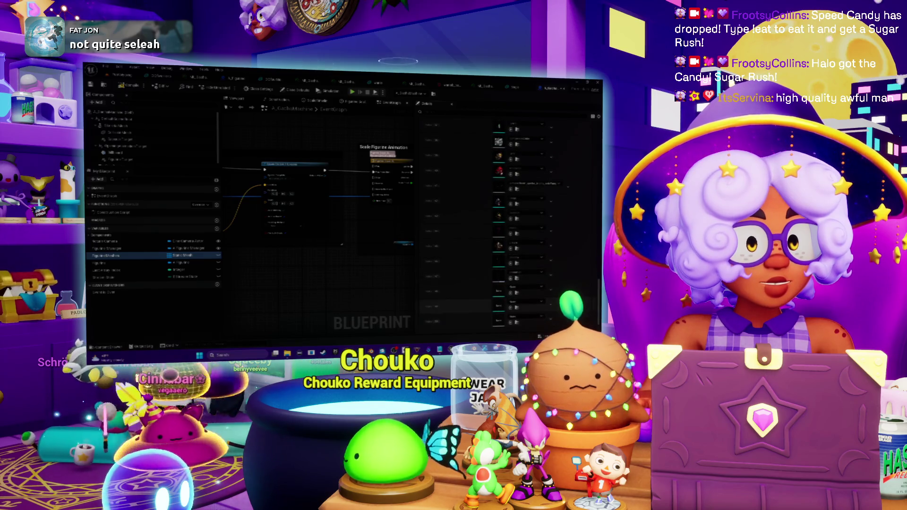
{"action": "left_click", "coordinate": [533, 287]}
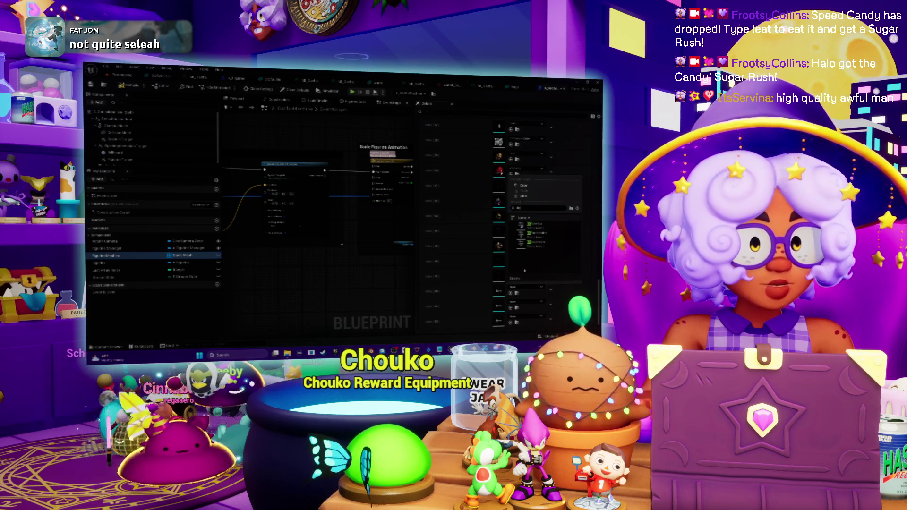
{"action": "key", "text": "BackSpace"}
{"action": "key", "text": "BackSpace"}
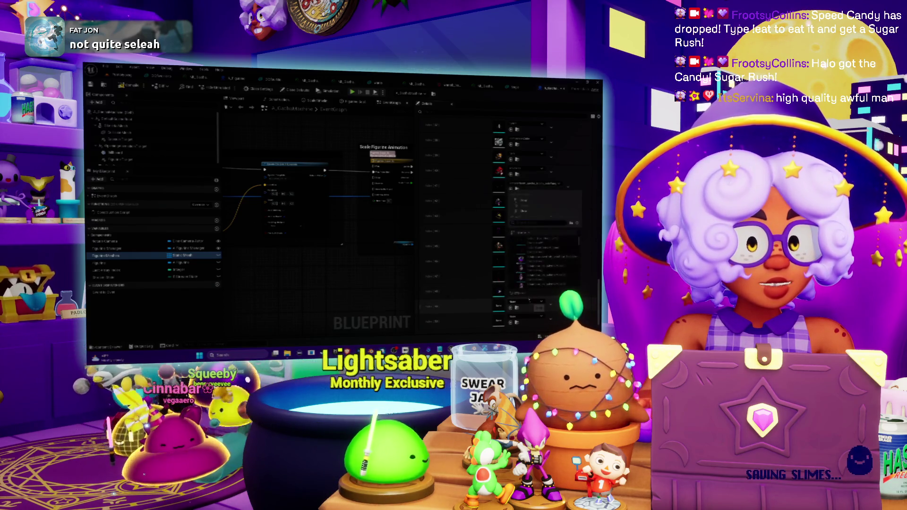
{"action": "type", "text": "s"}
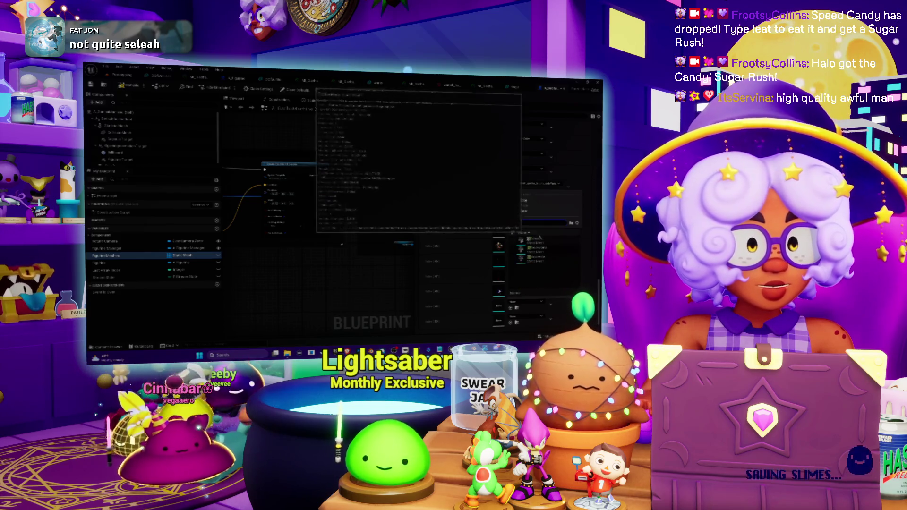
{"action": "left_click", "coordinate": [542, 248]}
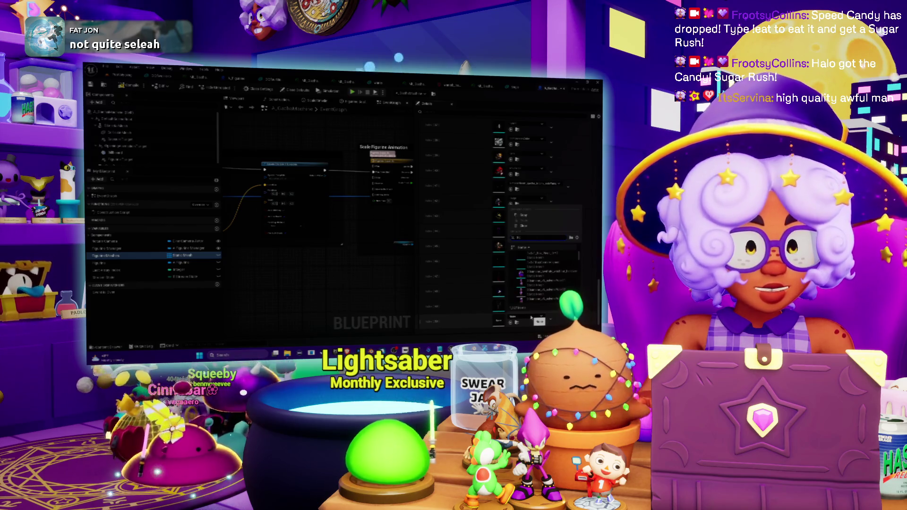
Step: Fill the remaining two figurine slots with meshes and go back to the level editor
{"action": "scroll", "coordinate": [480, 204], "scroll_direction": "up", "scroll_amount": 3}
{"action": "scroll", "coordinate": [480, 204], "scroll_direction": "up", "scroll_amount": 3}
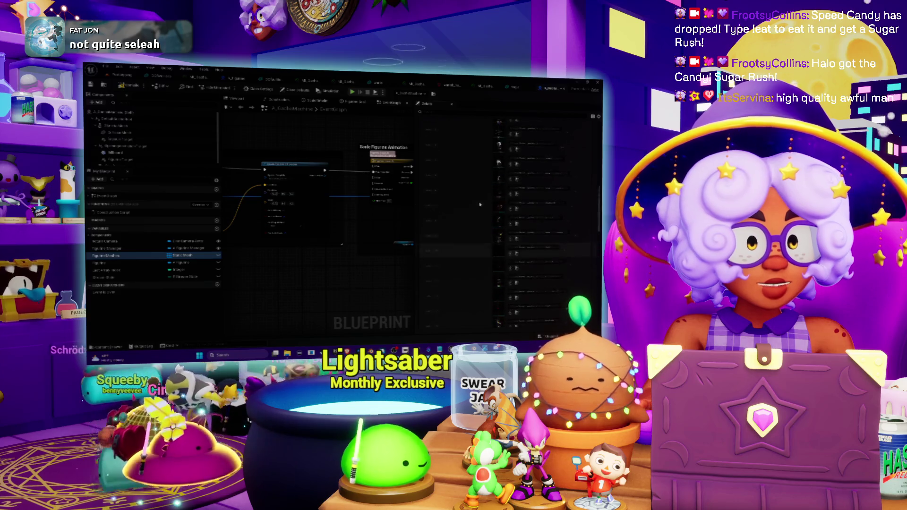
{"action": "scroll", "coordinate": [526, 235], "scroll_direction": "down", "scroll_amount": 3}
{"action": "scroll", "coordinate": [525, 235], "scroll_direction": "down", "scroll_amount": 5}
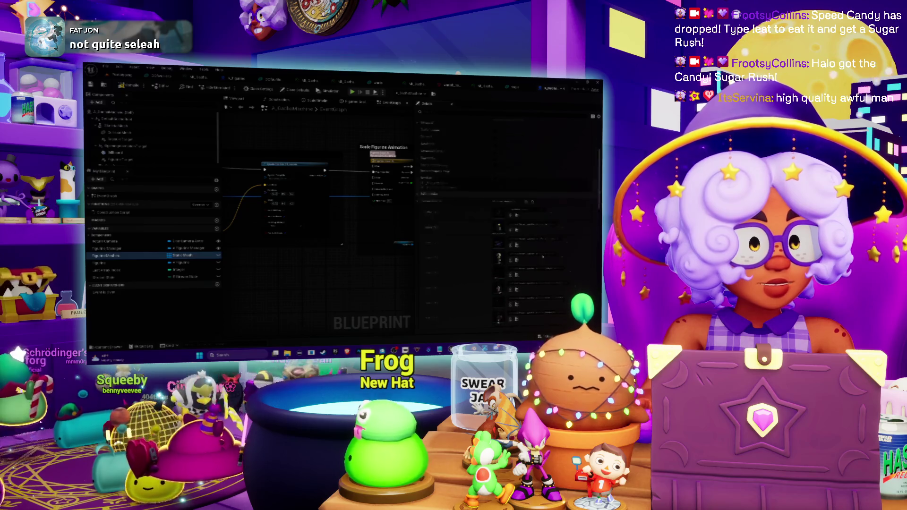
{"action": "scroll", "coordinate": [476, 243], "scroll_direction": "down", "scroll_amount": 2}
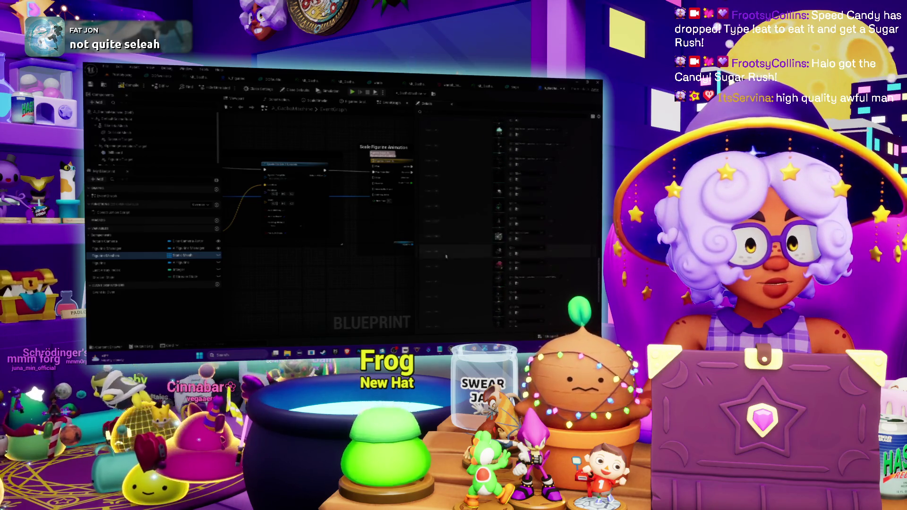
{"action": "scroll", "coordinate": [446, 258], "scroll_direction": "down", "scroll_amount": 2}
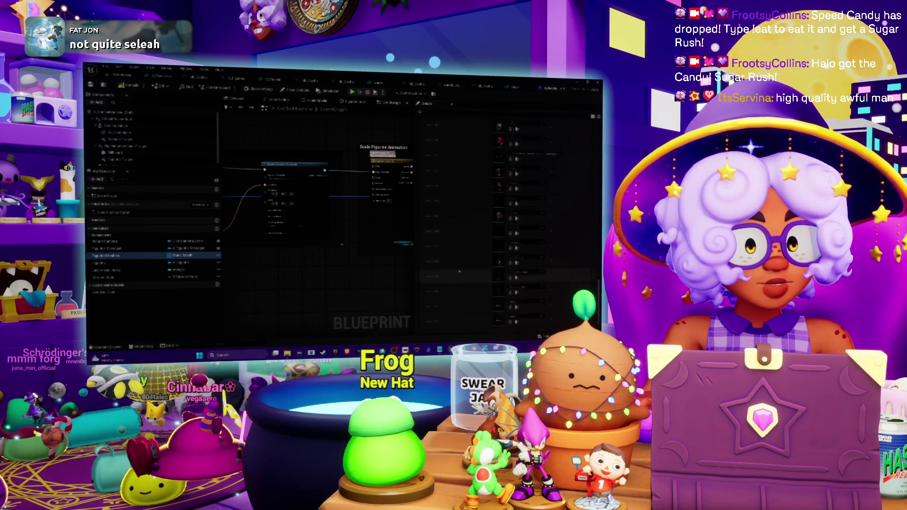
{"action": "left_click", "coordinate": [532, 304]}
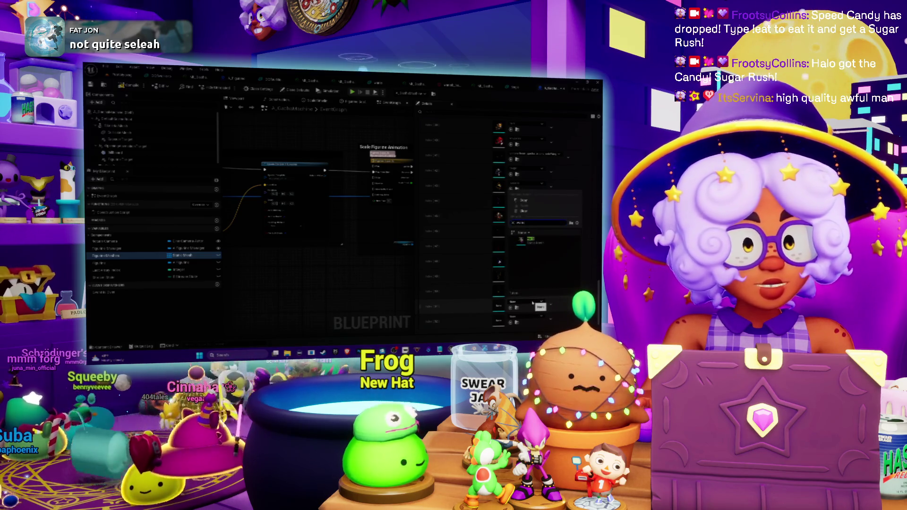
{"action": "left_click", "coordinate": [540, 245]}
{"action": "left_click", "coordinate": [517, 321]}
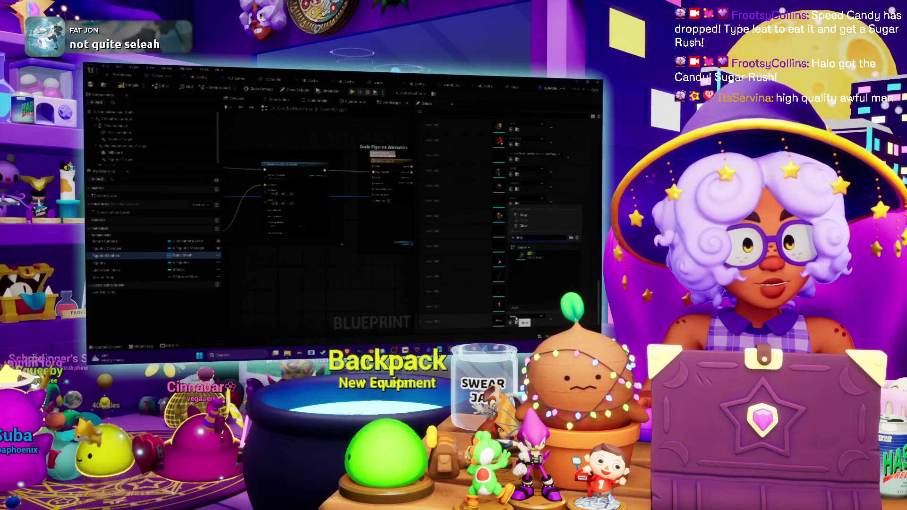
{"action": "left_click", "coordinate": [534, 255]}
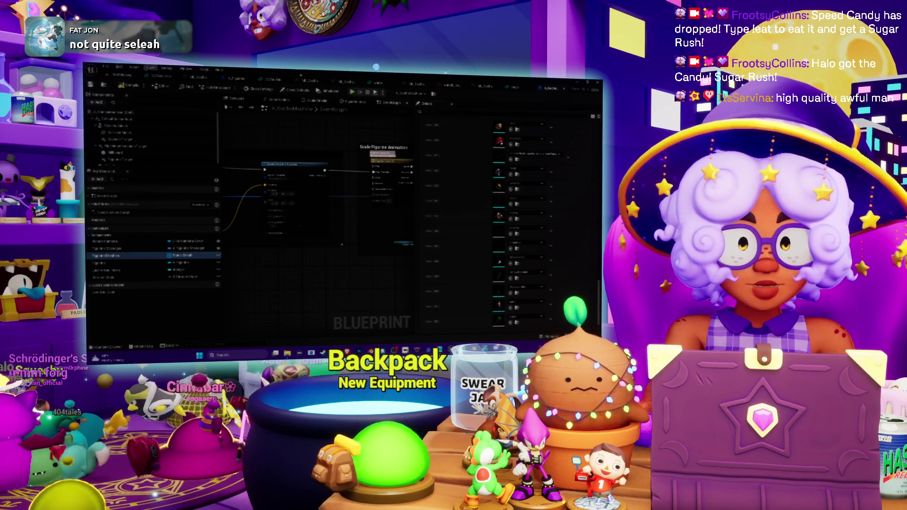
{"action": "left_click", "coordinate": [124, 75]}
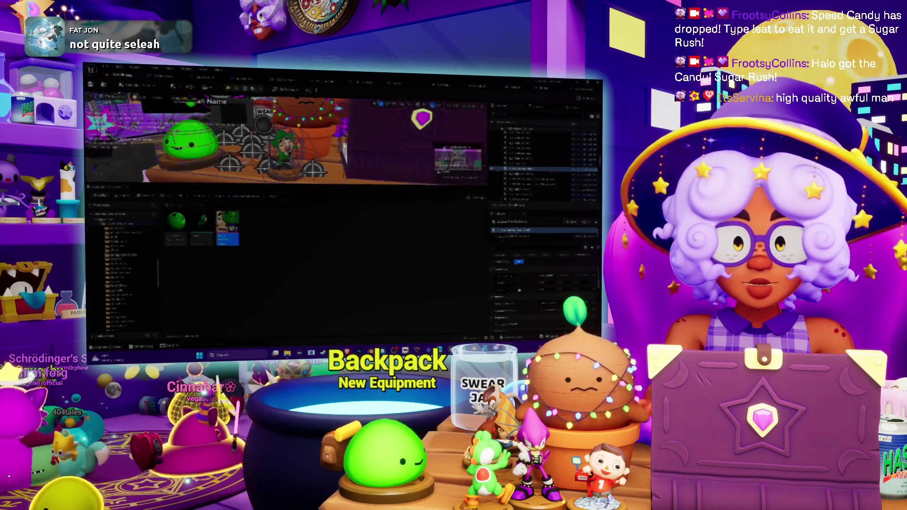
Step: Show collision on the green-hooded figure mesh, frame it with F, and add convex collision
{"action": "left_click", "coordinate": [284, 151]}
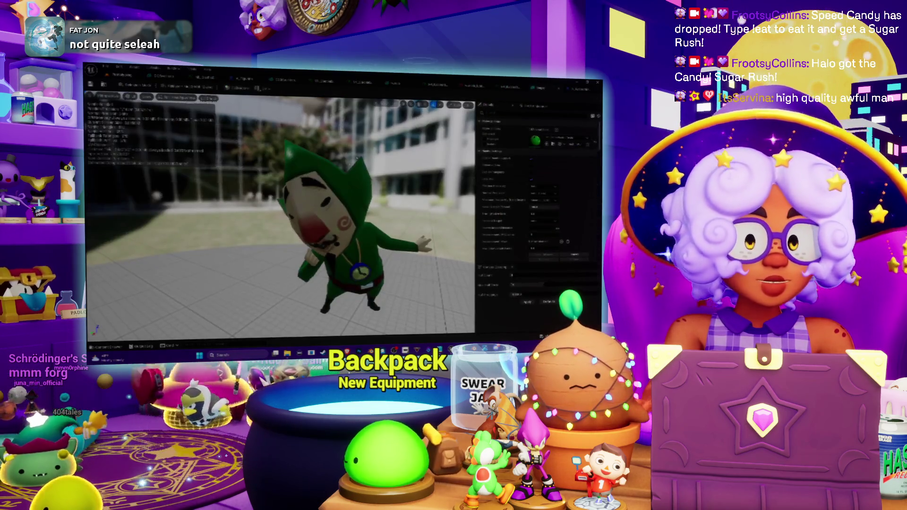
{"action": "left_click", "coordinate": [239, 88]}
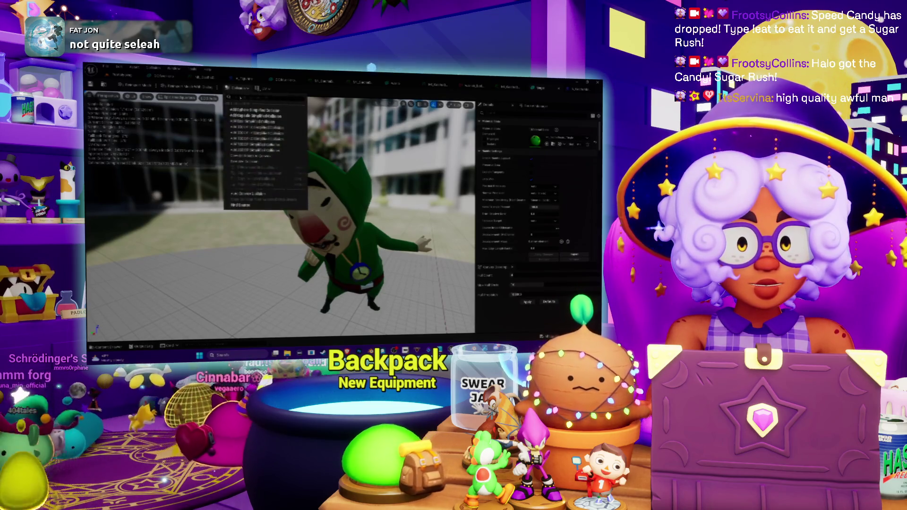
{"action": "left_click", "coordinate": [147, 96]}
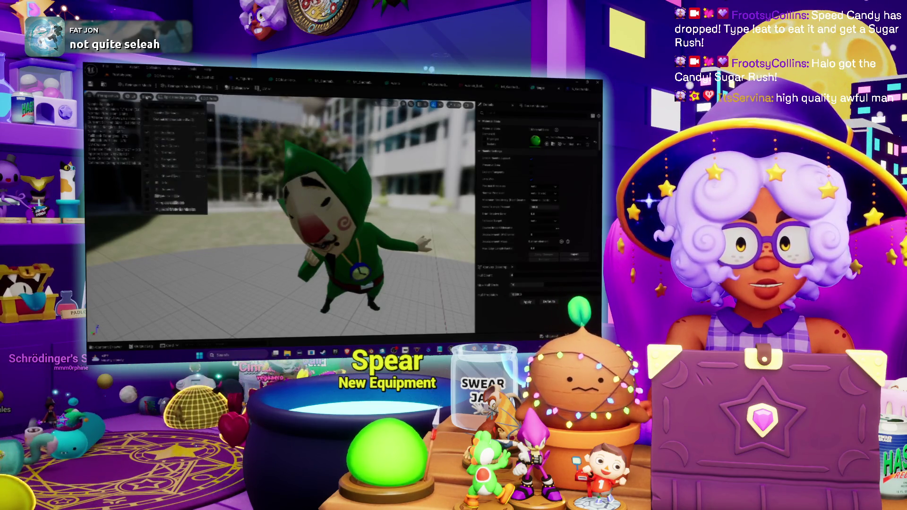
{"action": "left_click", "coordinate": [168, 195]}
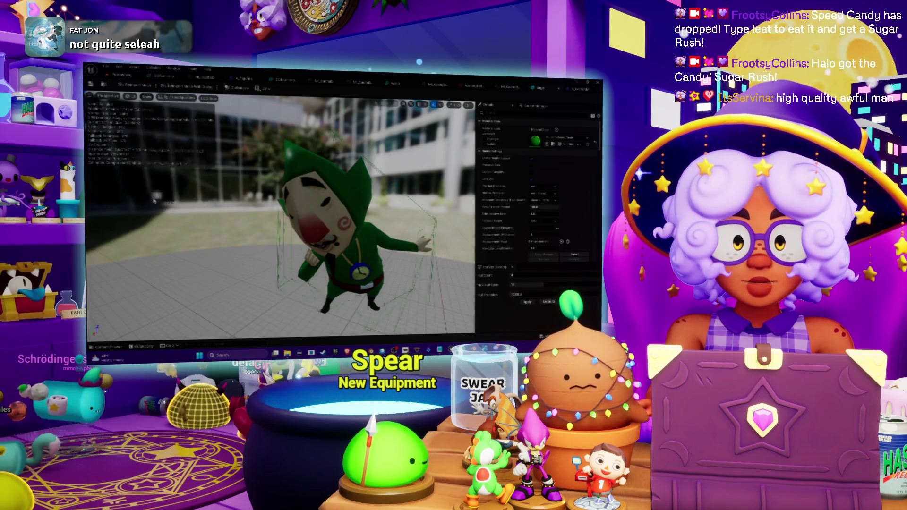
{"action": "key", "text": "f"}
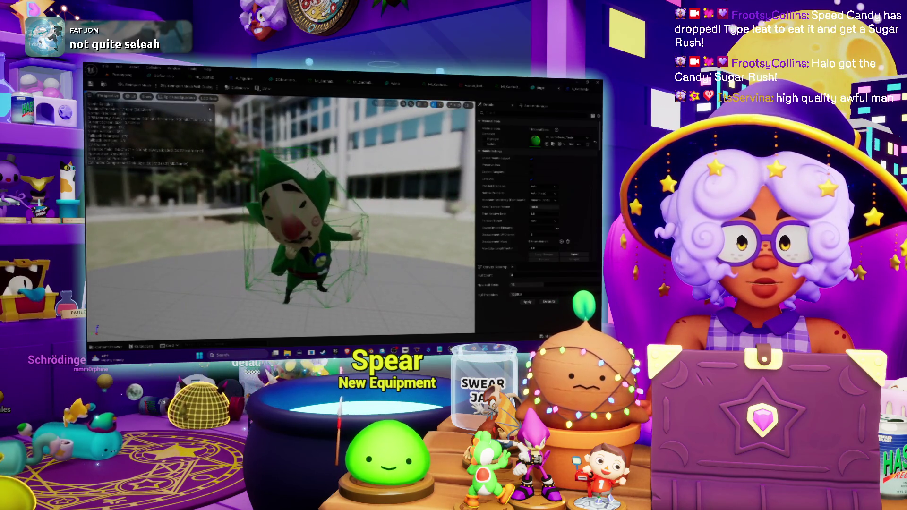
{"action": "left_click", "coordinate": [239, 88]}
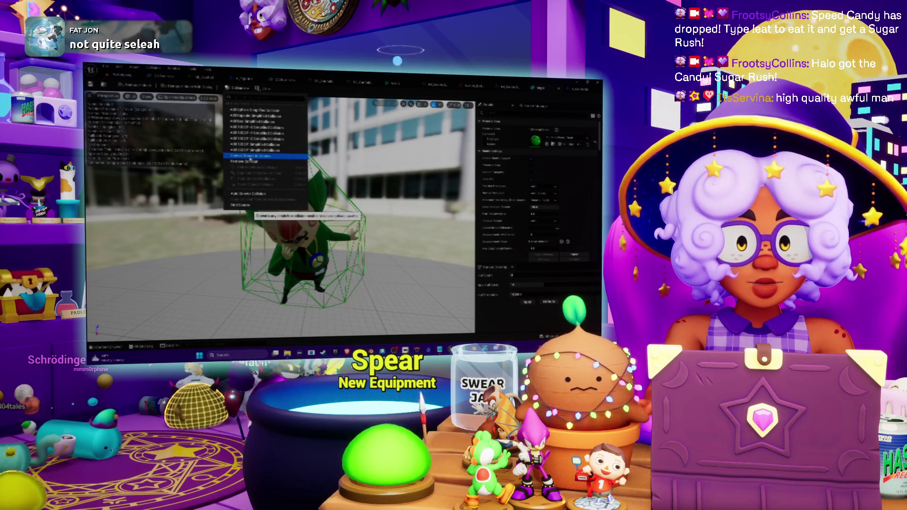
{"action": "left_click", "coordinate": [250, 193]}
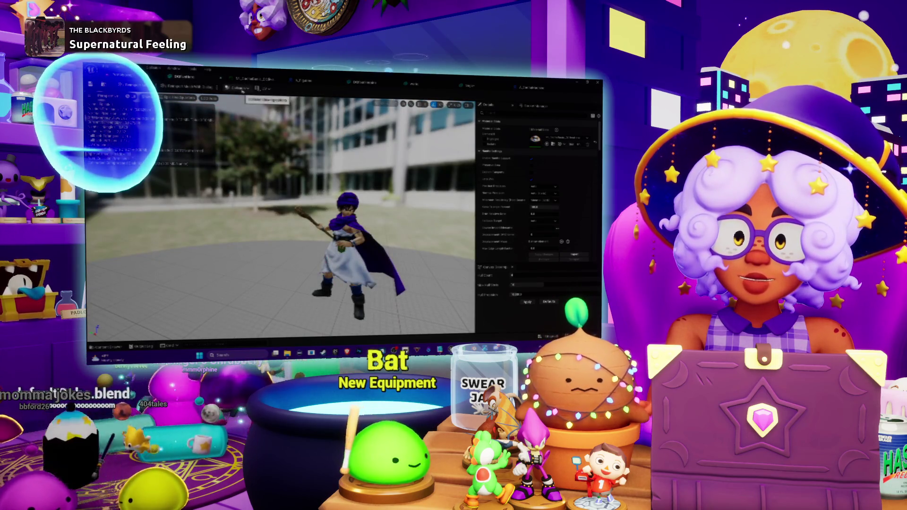
Step: Add convex collision to the purple-caped figure holding the staff
{"action": "left_click", "coordinate": [179, 98]}
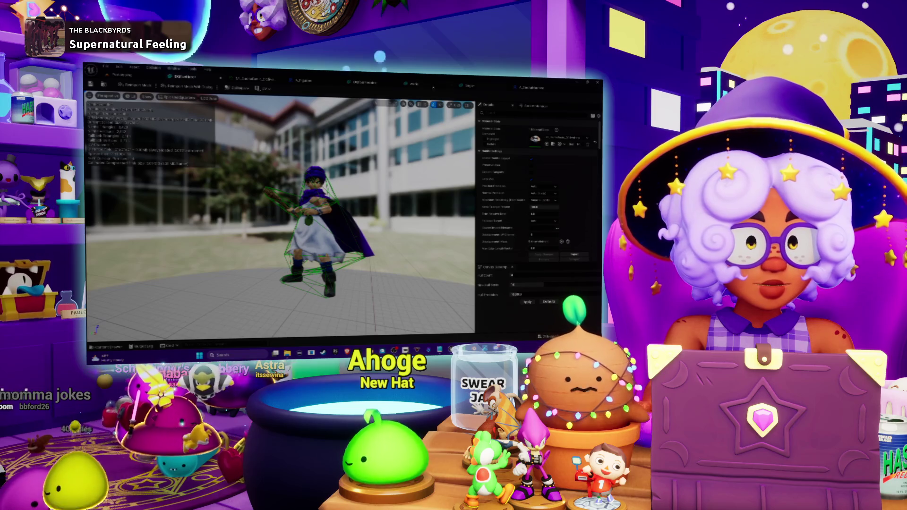
Step: Open Wario's static mesh from the figures folder and turn on Simple Collision display
{"action": "left_click", "coordinate": [144, 77]}
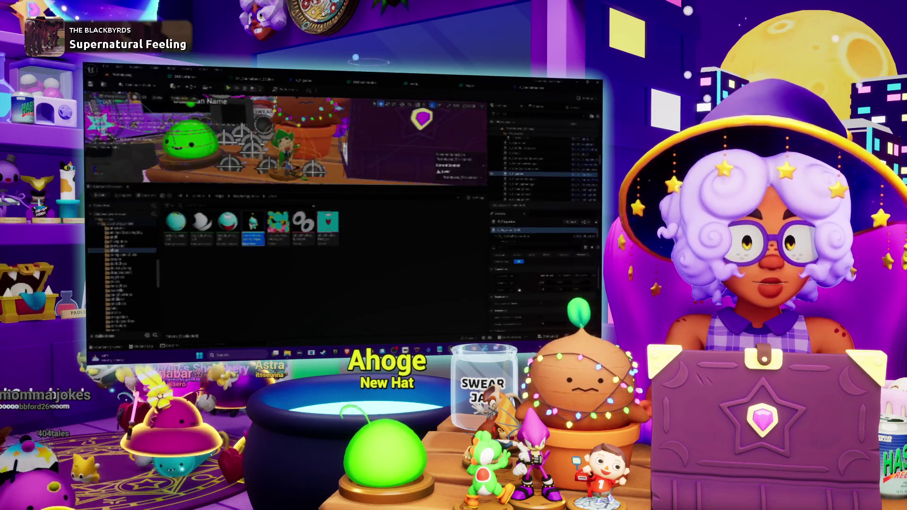
{"action": "left_click", "coordinate": [240, 197]}
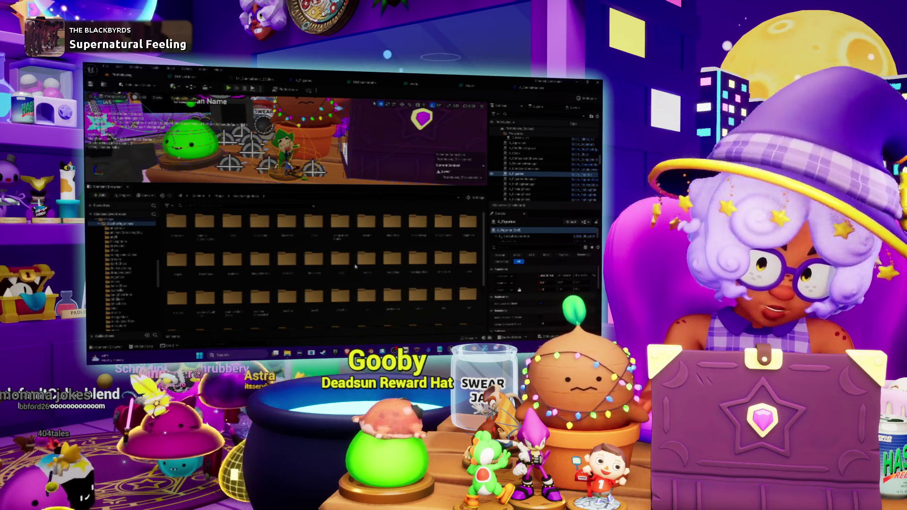
{"action": "scroll", "coordinate": [363, 259], "scroll_direction": "down", "scroll_amount": 1}
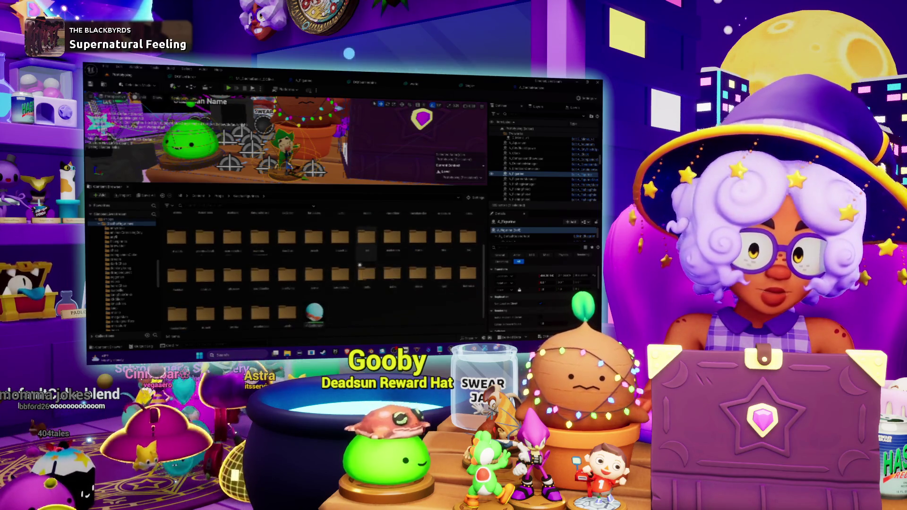
{"action": "scroll", "coordinate": [360, 251], "scroll_direction": "down", "scroll_amount": 1}
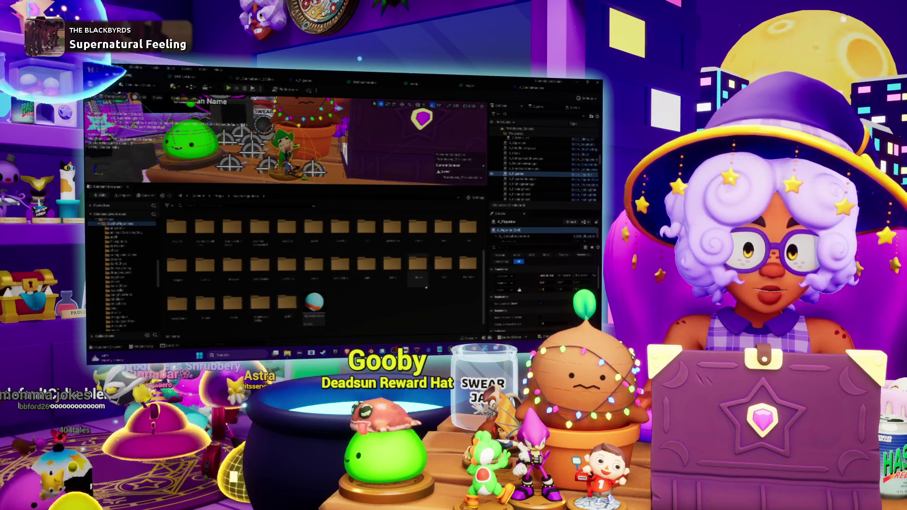
{"action": "scroll", "coordinate": [423, 283], "scroll_direction": "up", "scroll_amount": 1}
{"action": "scroll", "coordinate": [425, 287], "scroll_direction": "down", "scroll_amount": 1}
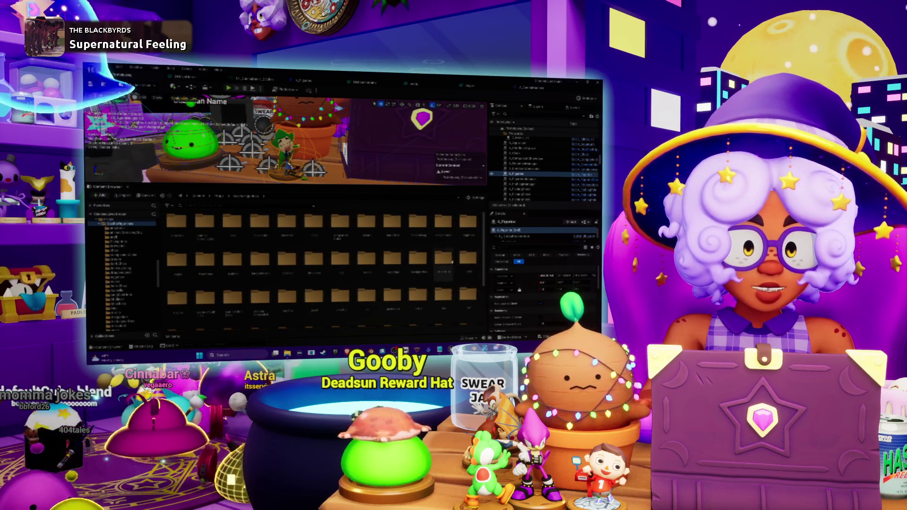
{"action": "scroll", "coordinate": [312, 255], "scroll_direction": "down", "scroll_amount": 2}
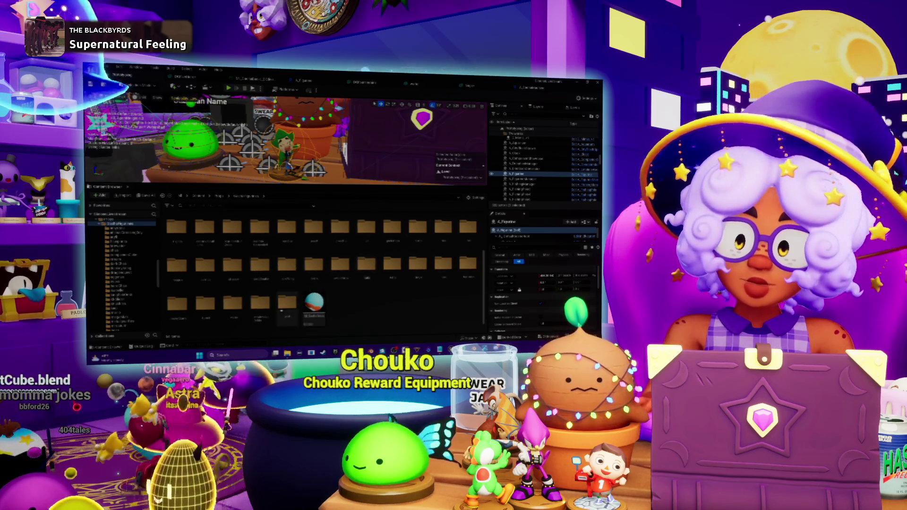
{"action": "double_click", "coordinate": [233, 304]}
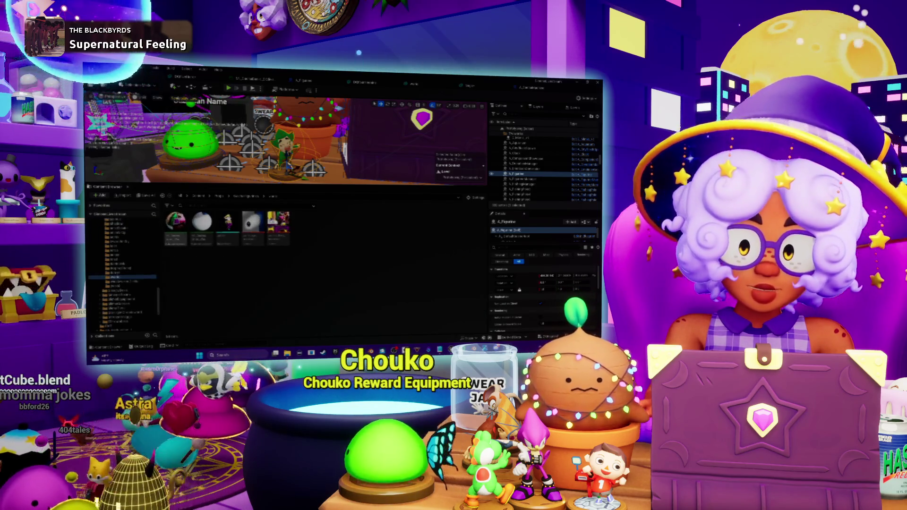
{"action": "double_click", "coordinate": [234, 232]}
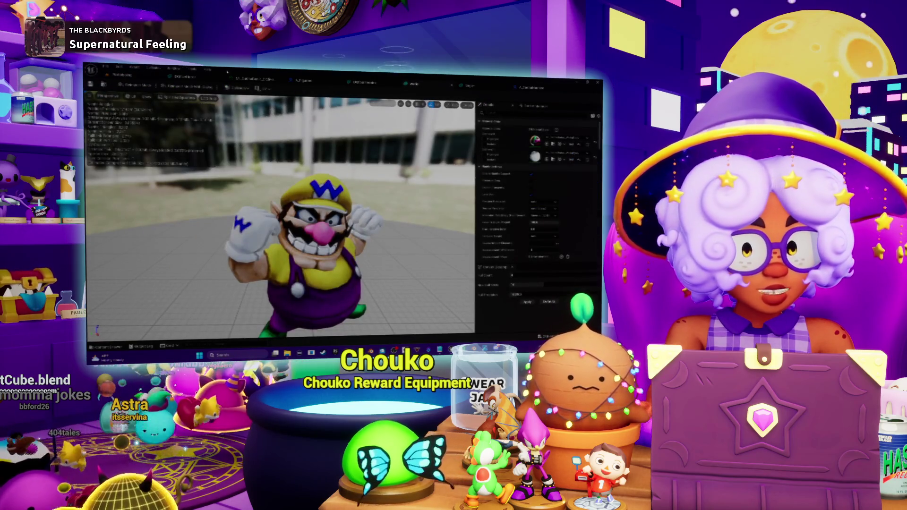
{"action": "left_click", "coordinate": [148, 97]}
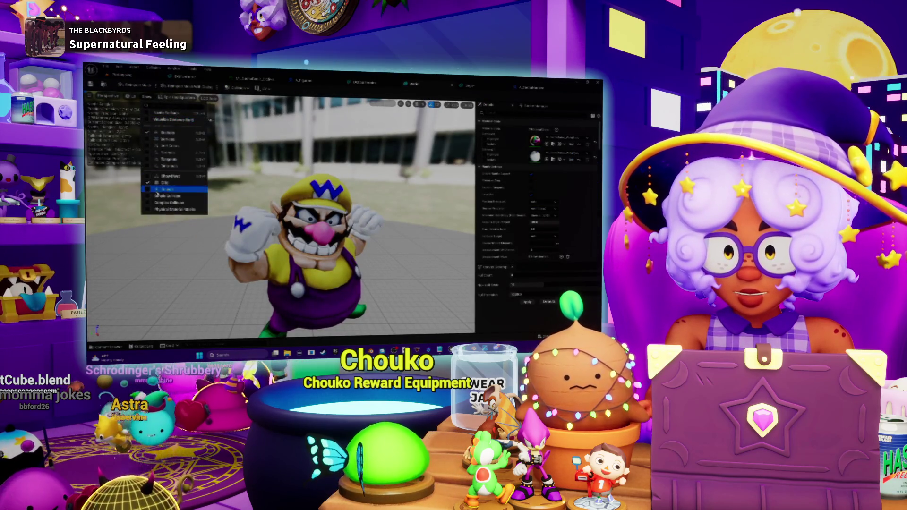
{"action": "left_click", "coordinate": [161, 196]}
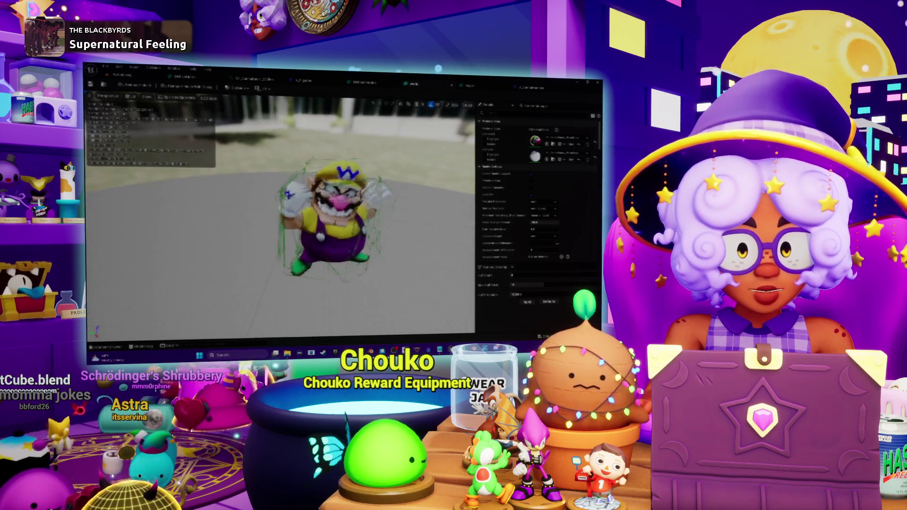
Step: Apply Convex Decomposition to Wario repeatedly, orbiting to inspect the resulting hulls
{"action": "left_click", "coordinate": [530, 304]}
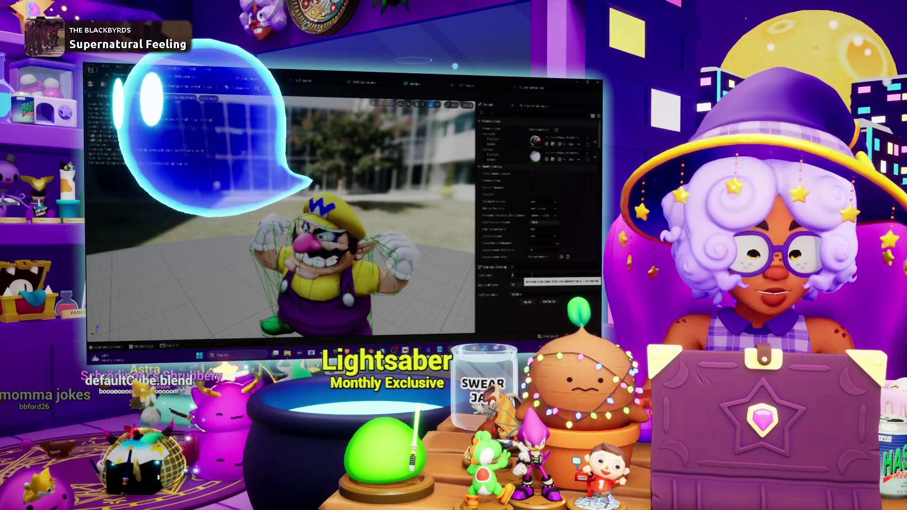
{"action": "left_click", "coordinate": [529, 303]}
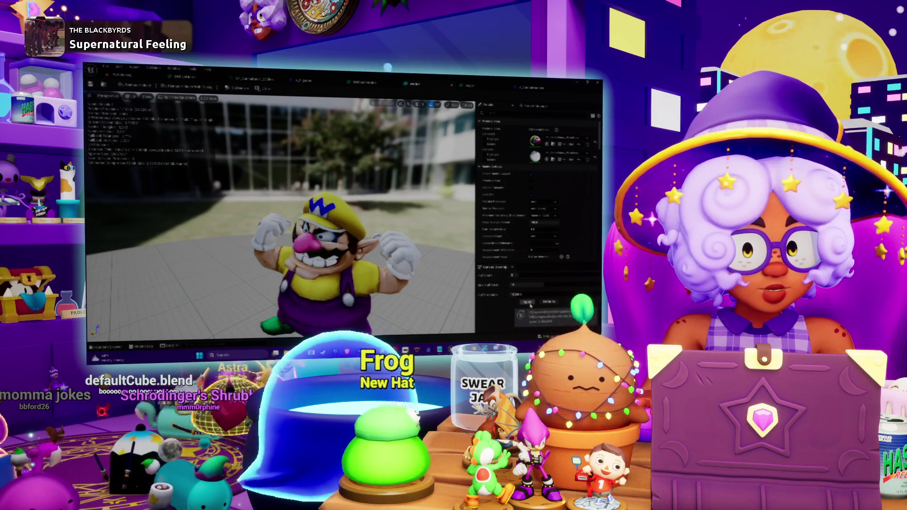
{"action": "left_click_drag", "start_coordinate": [283, 212], "coordinate": [430, 215]}
{"action": "scroll", "coordinate": [279, 213], "scroll_direction": "up", "scroll_amount": 5}
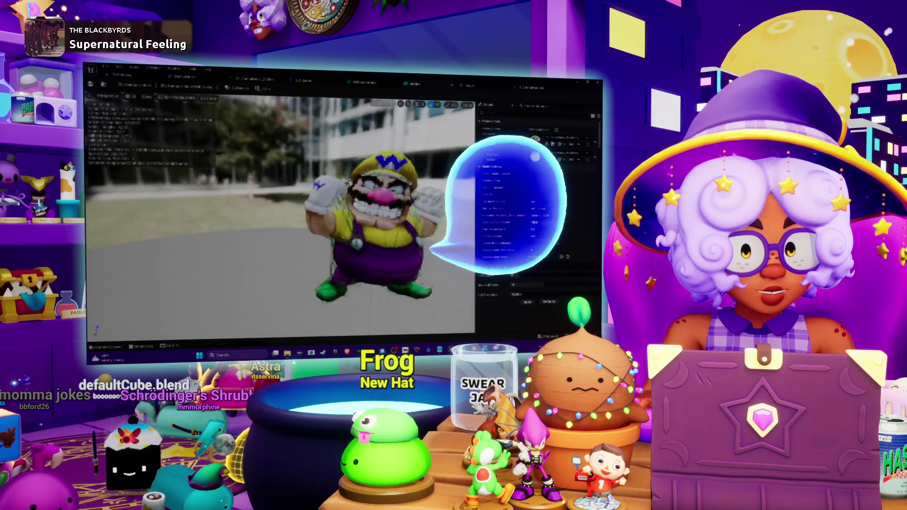
{"action": "mouse_move", "coordinate": [279, 212]}
{"action": "left_mouse_down"}
{"action": "mouse_move", "coordinate": [322, 212]}
{"action": "mouse_move", "coordinate": [269, 215]}
{"action": "left_mouse_up"}
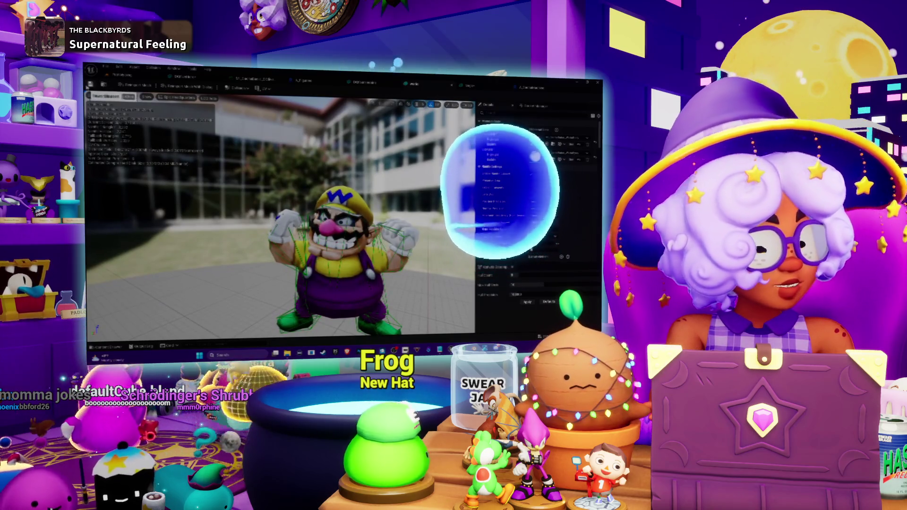
{"action": "mouse_move", "coordinate": [270, 215]}
{"action": "left_mouse_down"}
{"action": "mouse_move", "coordinate": [359, 215]}
{"action": "mouse_move", "coordinate": [302, 215]}
{"action": "mouse_move", "coordinate": [340, 215]}
{"action": "left_mouse_up"}
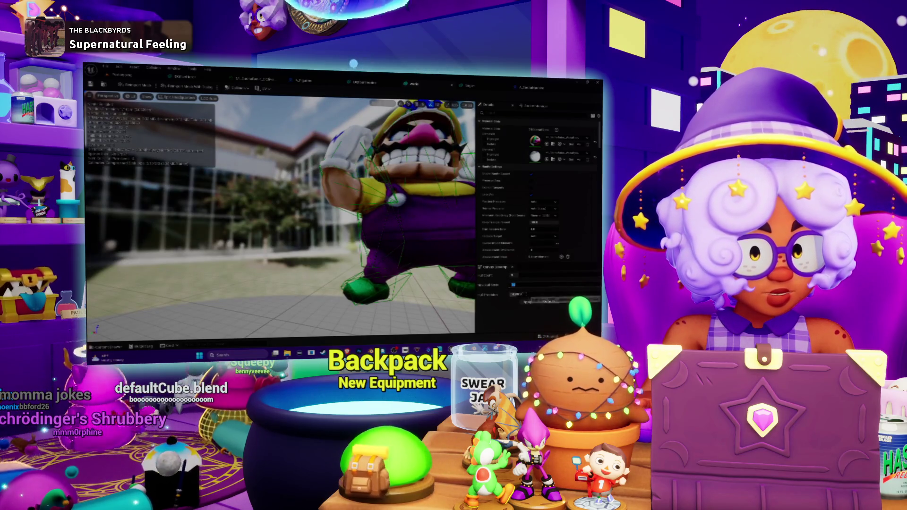
{"action": "left_click", "coordinate": [528, 303]}
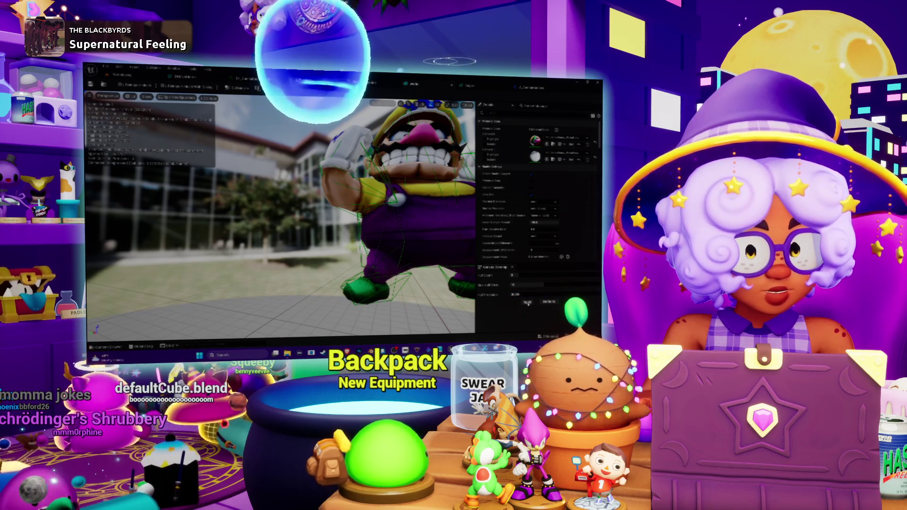
{"action": "mouse_move", "coordinate": [302, 189]}
{"action": "left_mouse_down"}
{"action": "mouse_move", "coordinate": [303, 245]}
{"action": "mouse_move", "coordinate": [302, 187]}
{"action": "left_mouse_up"}
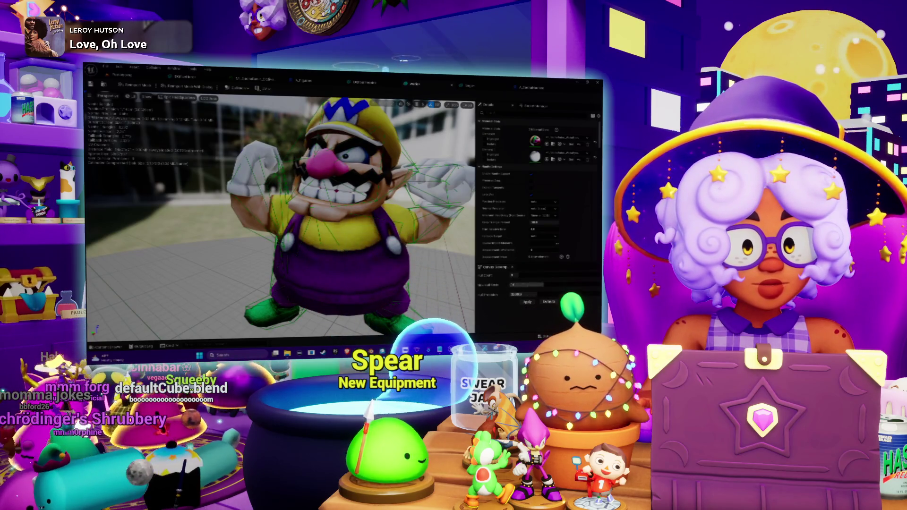
{"action": "left_click", "coordinate": [532, 306]}
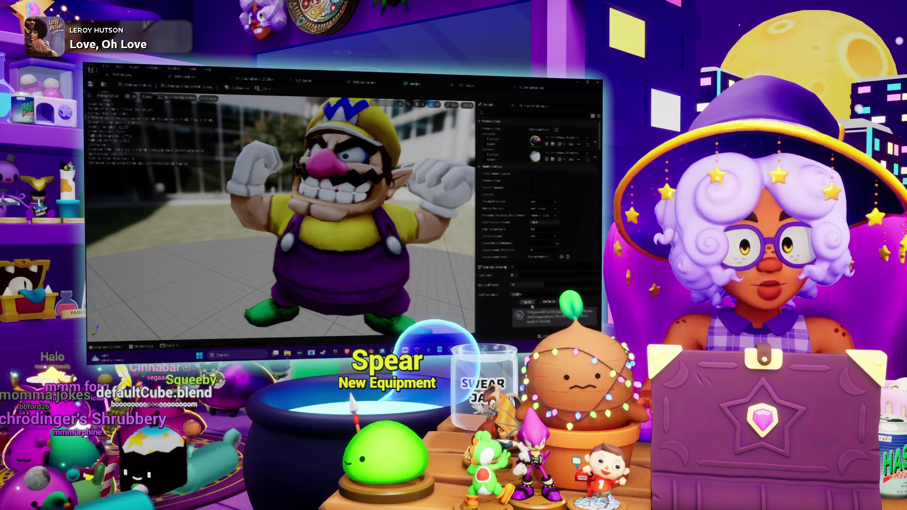
{"action": "scroll", "coordinate": [283, 212], "scroll_direction": "down", "scroll_amount": 5}
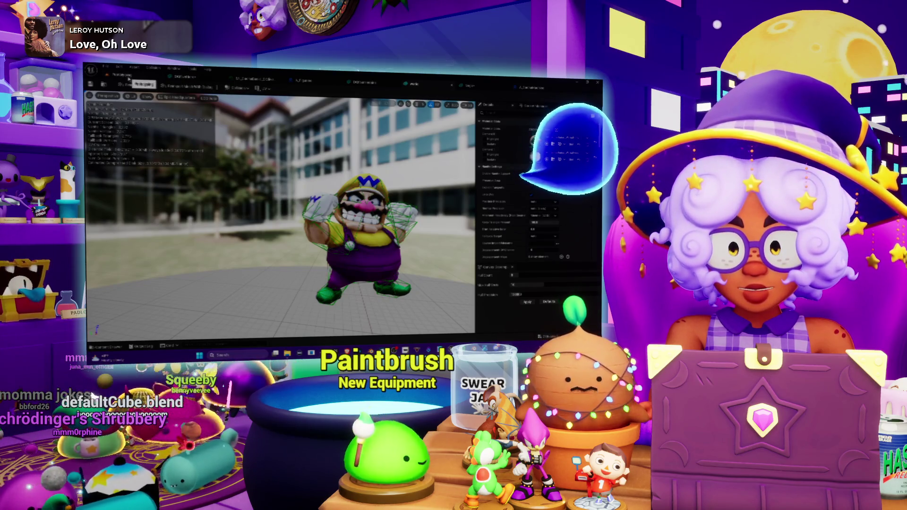
Step: Open the green-cloaked figure's mesh from its folder and show its simple collision
{"action": "left_click", "coordinate": [127, 77]}
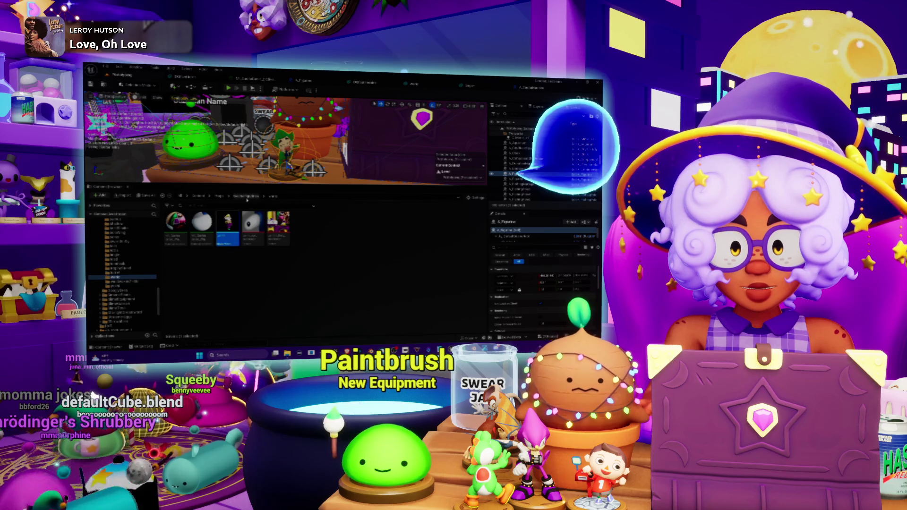
{"action": "left_click", "coordinate": [246, 197]}
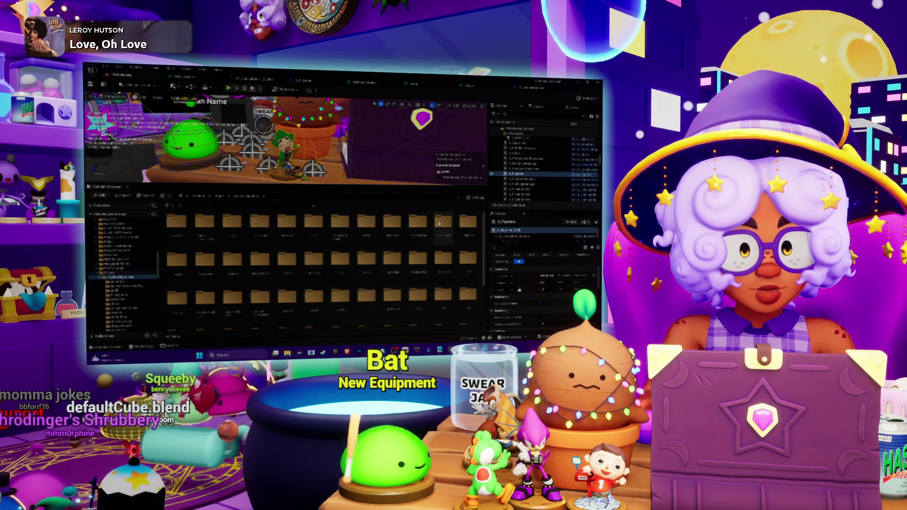
{"action": "double_click", "coordinate": [443, 226]}
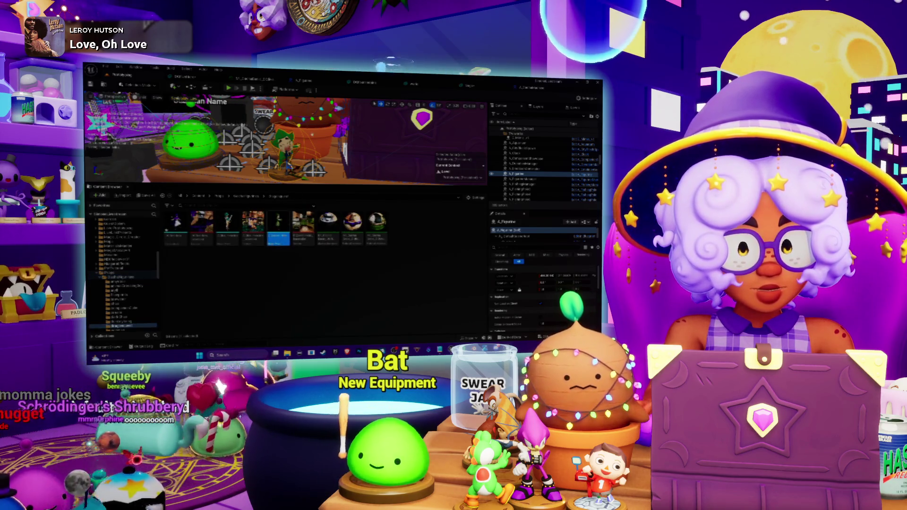
{"action": "left_click", "coordinate": [144, 98]}
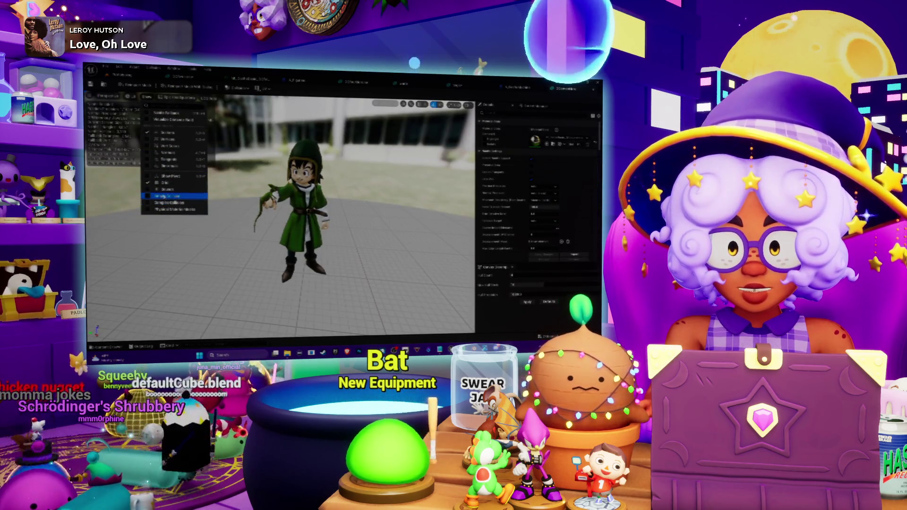
{"action": "left_click", "coordinate": [168, 196]}
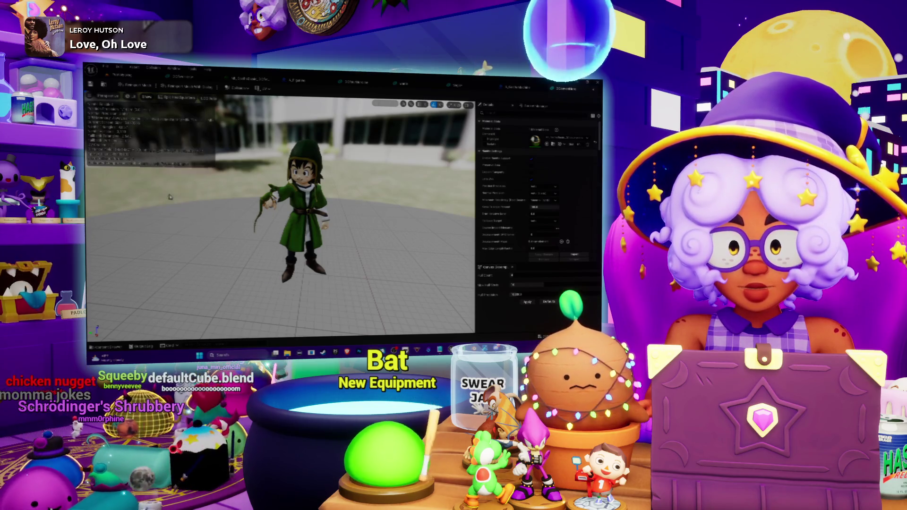
Step: Generate convex collision for the green-cloaked figure, adjusting Hull Precision and Hull Count
{"action": "left_click", "coordinate": [527, 302]}
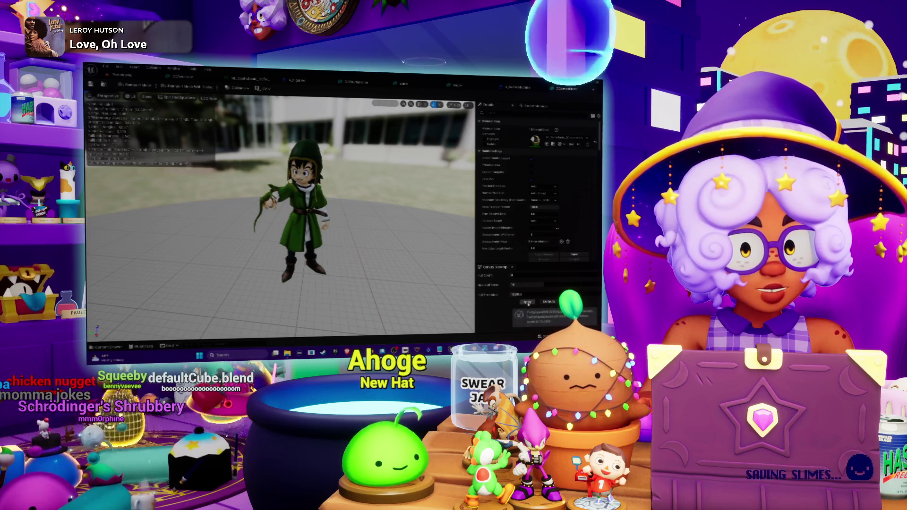
{"action": "scroll", "coordinate": [279, 216], "scroll_direction": "up", "scroll_amount": 3}
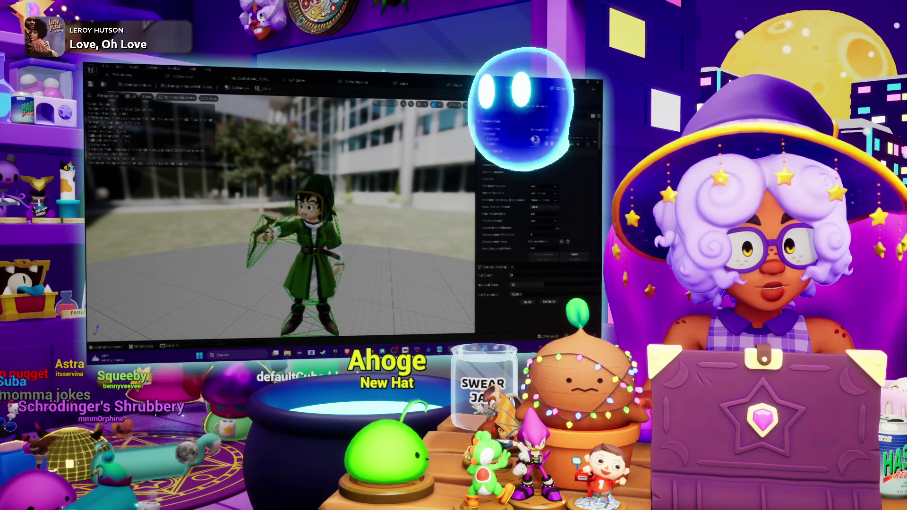
{"action": "left_click", "coordinate": [518, 293]}
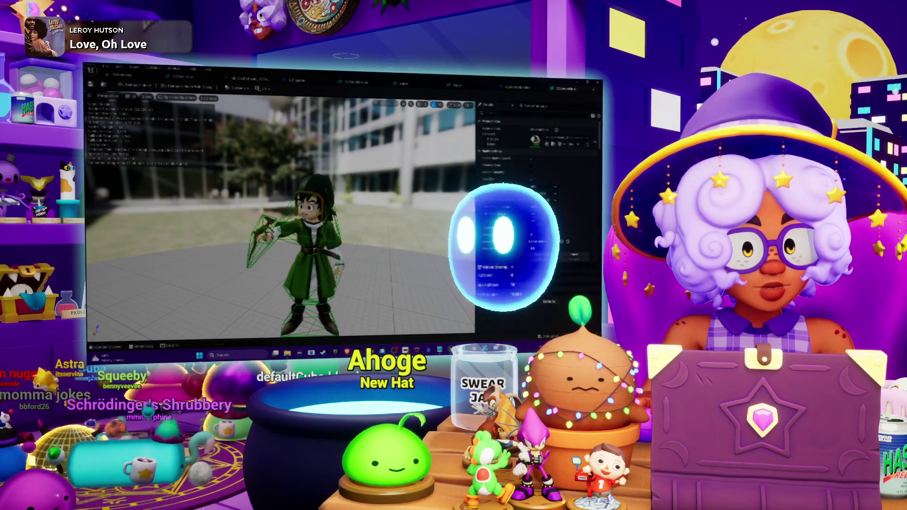
{"action": "left_click", "coordinate": [519, 275]}
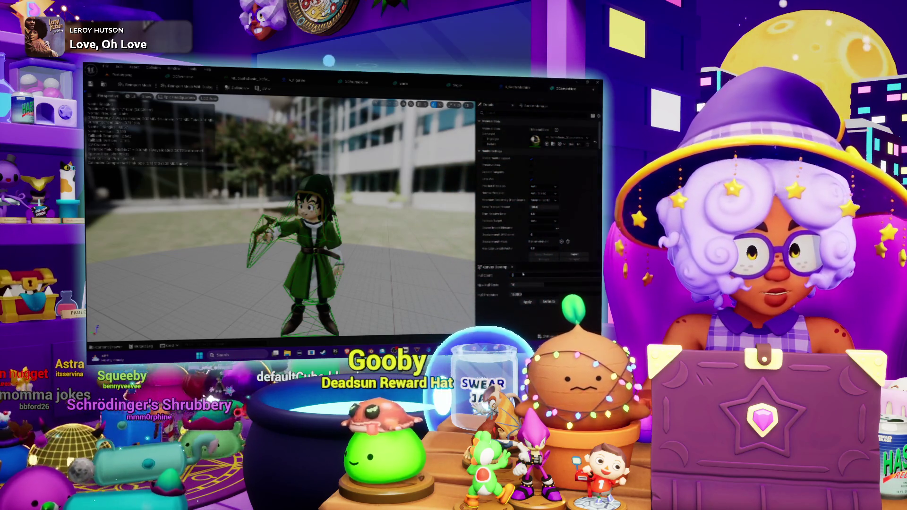
{"action": "left_click", "coordinate": [525, 302]}
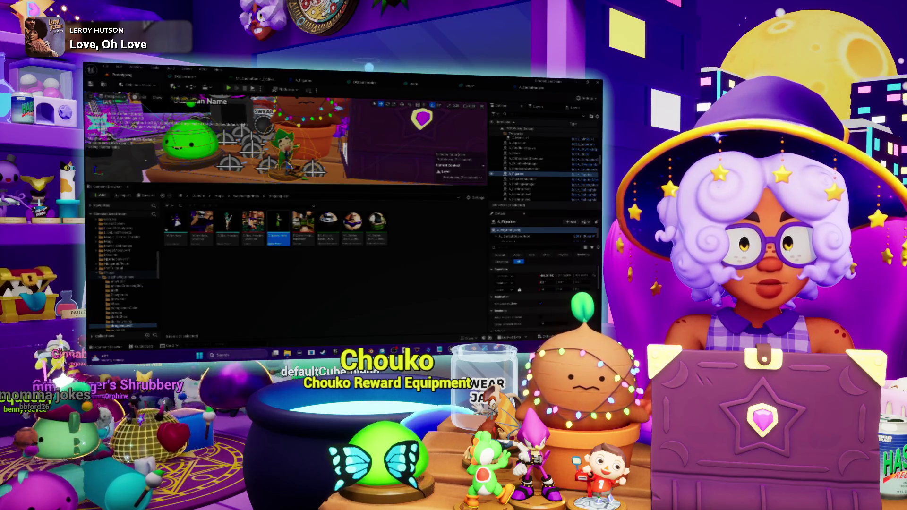
Step: Maximize the viewport, play-test the desk scene with Alt+P, then stop and bring the desk close
{"action": "key", "text": "ctrl+space"}
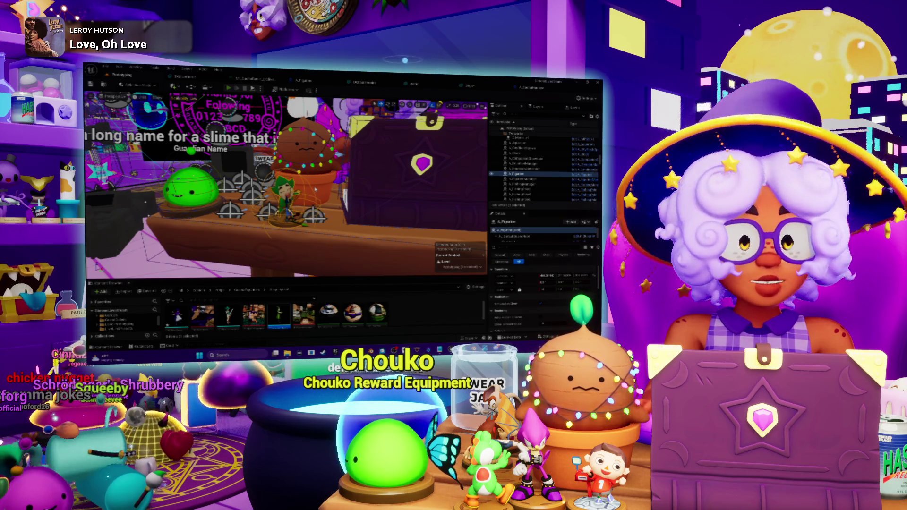
{"action": "key", "text": "alt+p"}
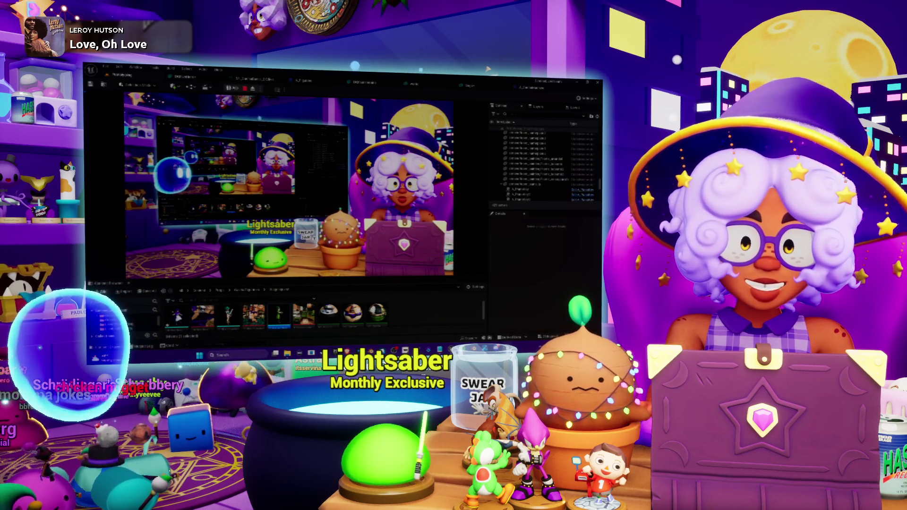
{"action": "key", "text": "Escape"}
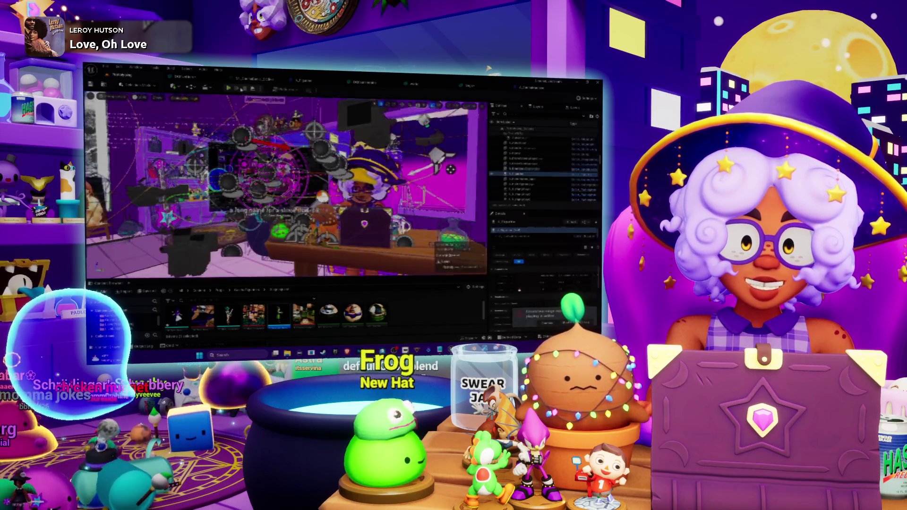
{"action": "key", "text": "w"}
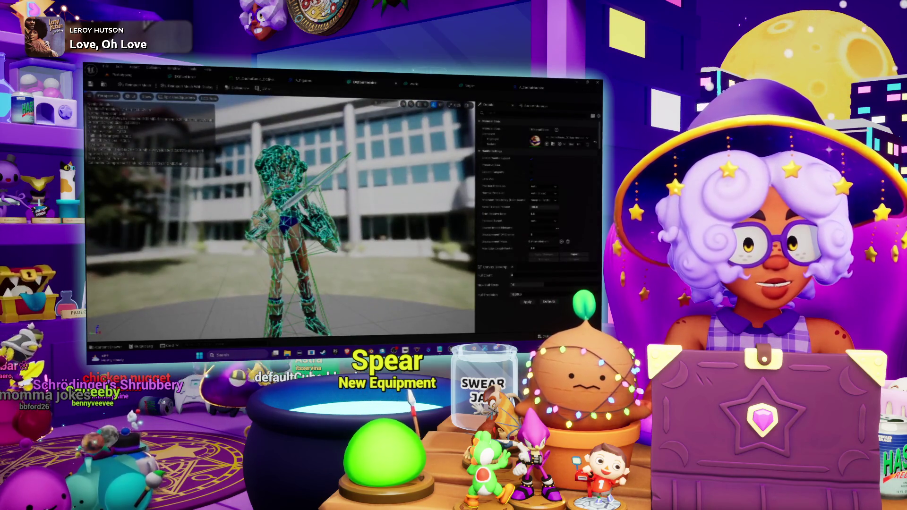
Step: Leave the armored figure's mesh editor and return to the desk scene in the level
{"action": "scroll", "coordinate": [281, 215], "scroll_direction": "down", "scroll_amount": 10}
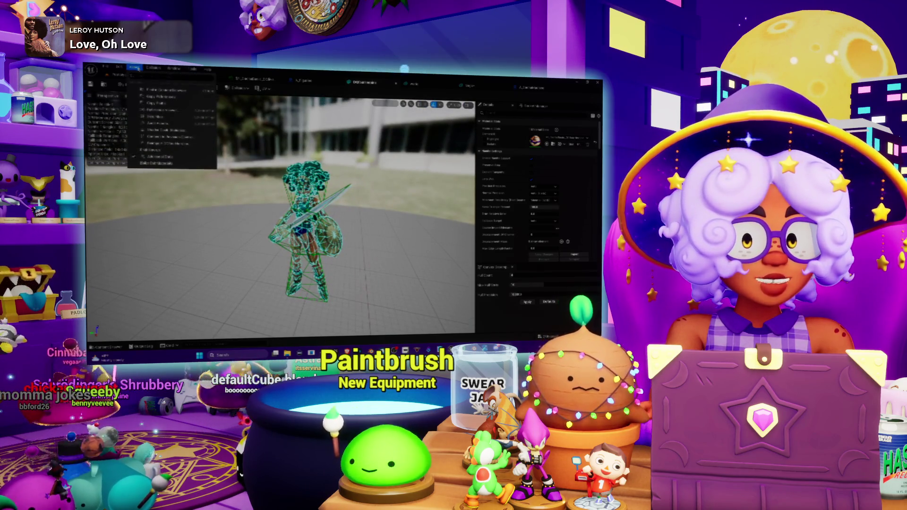
{"action": "key", "text": "alt+Tab"}
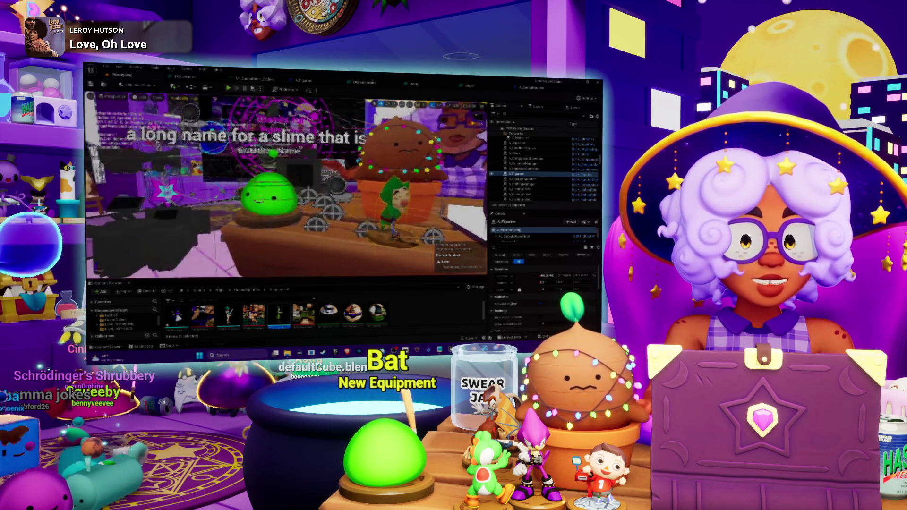
Step: Save the Prototyping map, delete the flowerpot figurine, and review the material, mesh and A_GachaMachine tabs
{"action": "key", "text": "ctrl+s"}
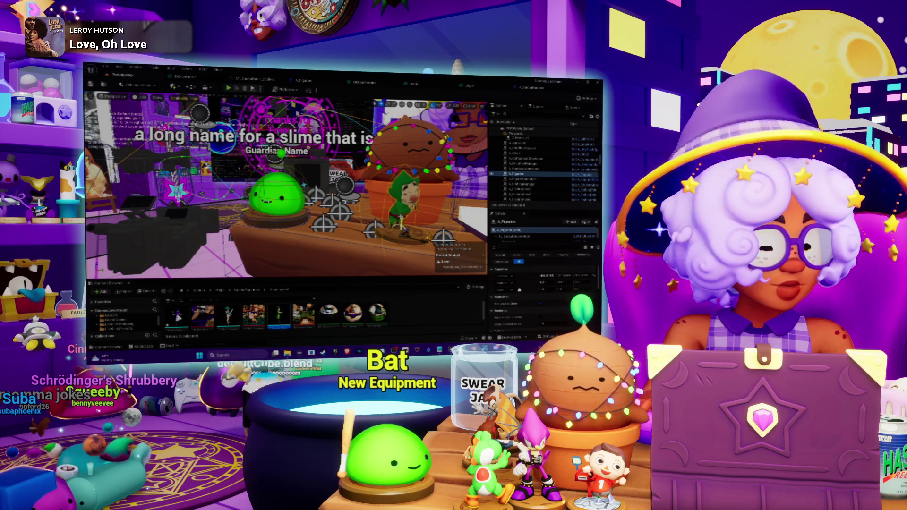
{"action": "key", "text": "Delete"}
{"action": "left_click", "coordinate": [256, 81]}
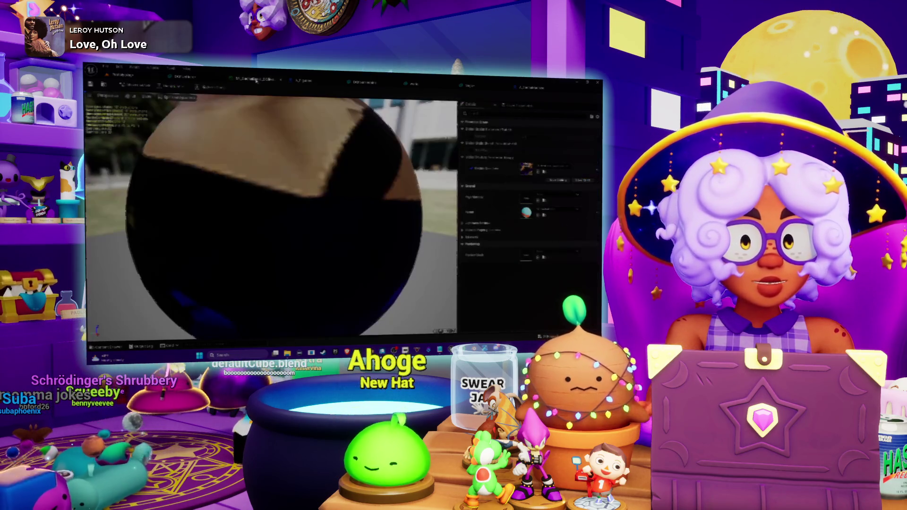
{"action": "left_click", "coordinate": [191, 80]}
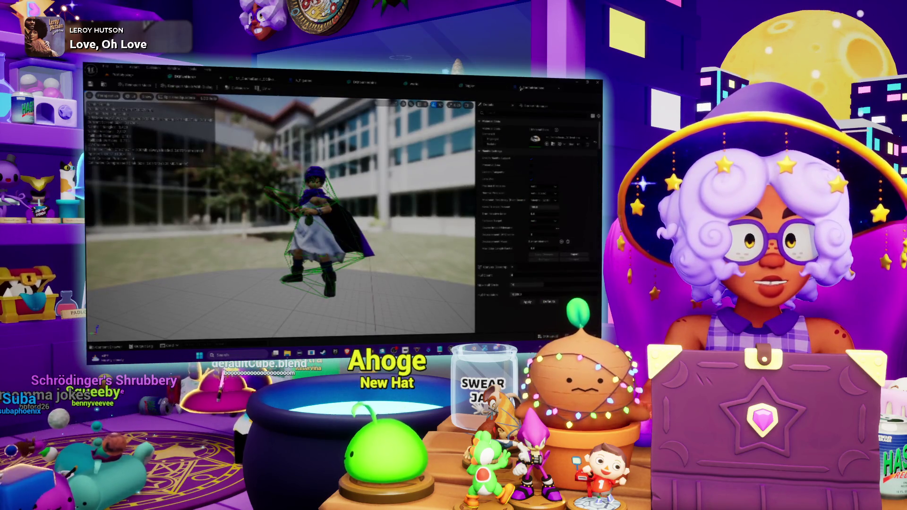
{"action": "left_click", "coordinate": [523, 89]}
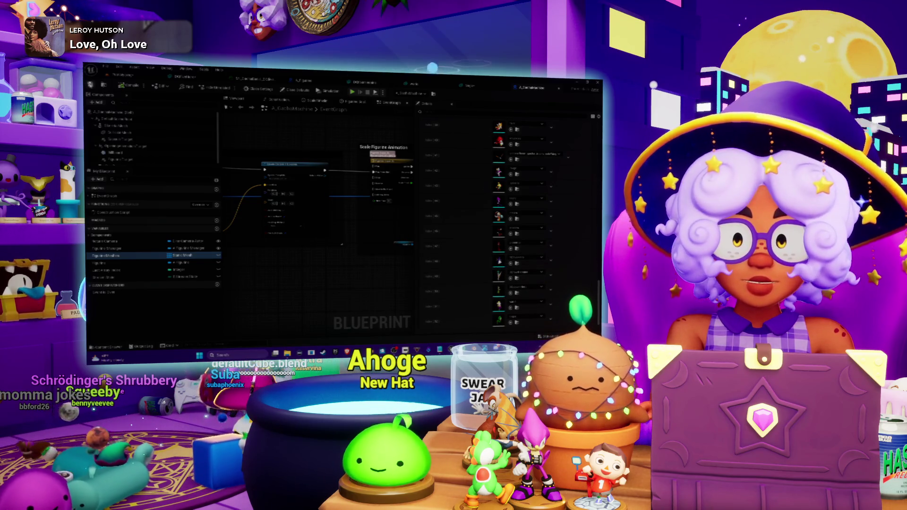
{"action": "left_click", "coordinate": [121, 78]}
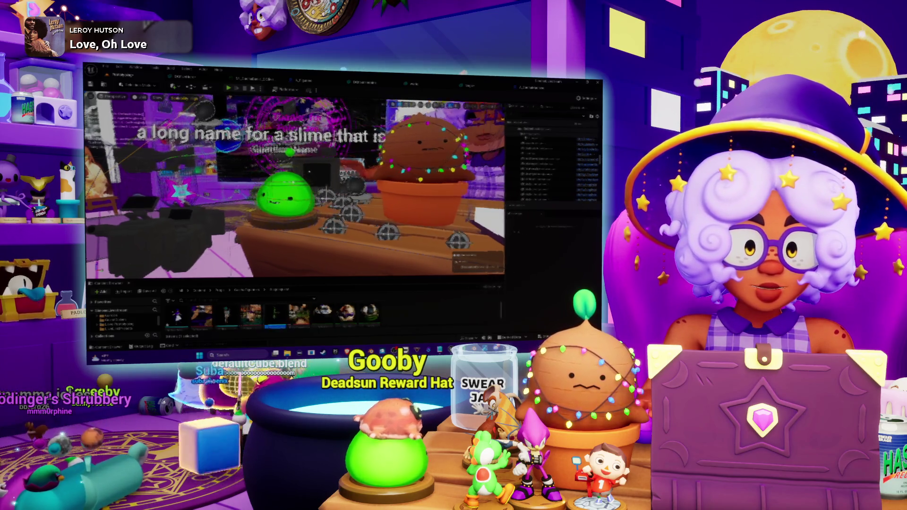
Step: Widen the viewport, make the Content Browser taller, and show the Content folder
{"action": "left_click_drag", "start_coordinate": [488, 212], "coordinate": [522, 212]}
{"action": "left_click_drag", "start_coordinate": [409, 279], "coordinate": [372, 215]}
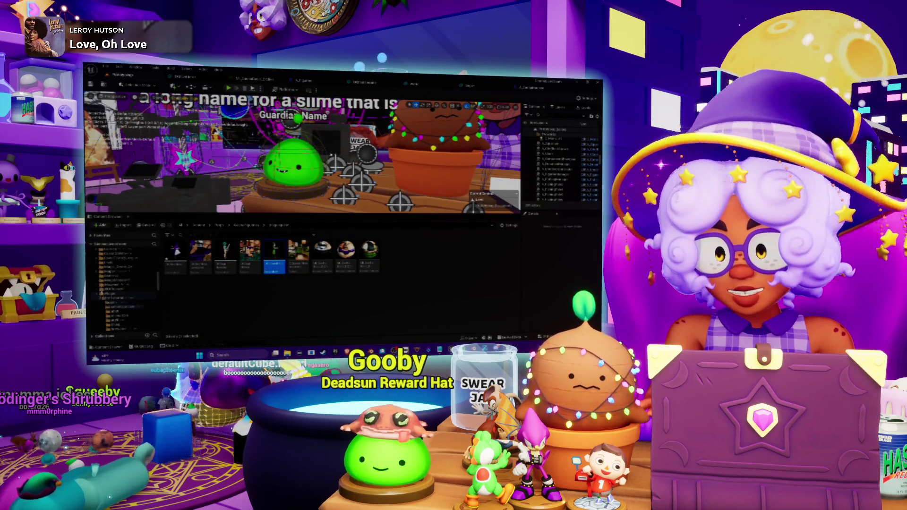
{"action": "scroll", "coordinate": [108, 310], "scroll_direction": "down", "scroll_amount": 2}
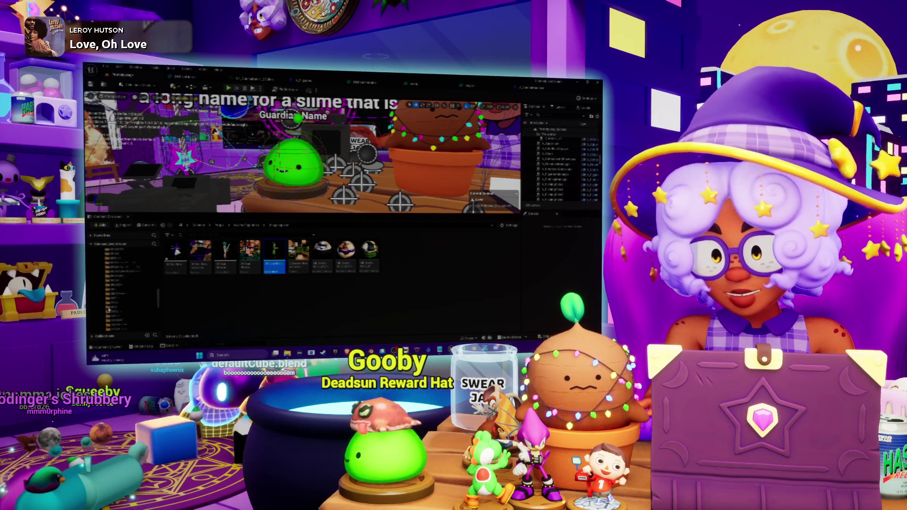
{"action": "left_click", "coordinate": [121, 253]}
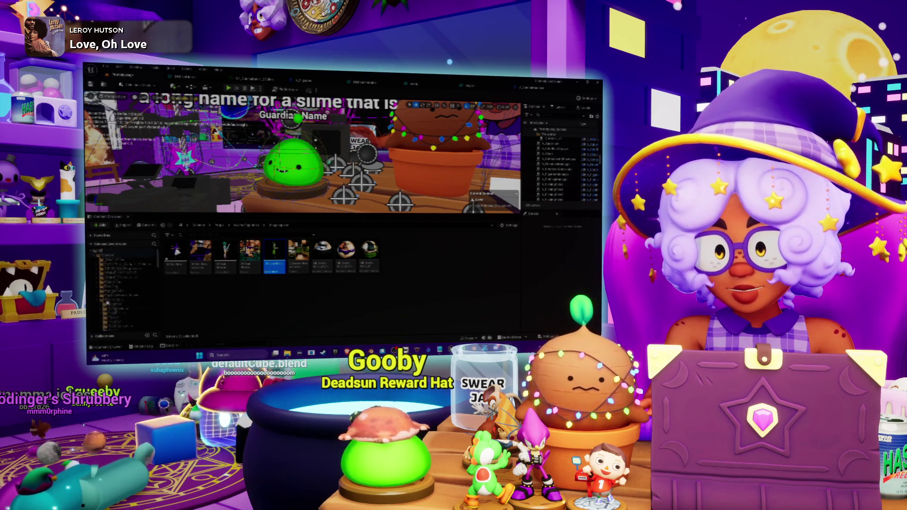
{"action": "left_click", "coordinate": [116, 255]}
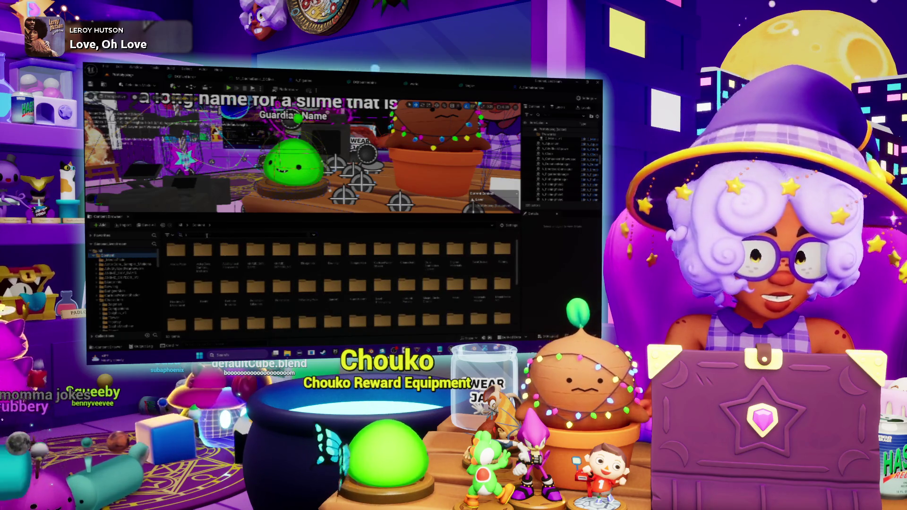
Step: Search 'slime' in the Content Browser, select the first slime asset, then select an actor
{"action": "type", "text": "slime"}
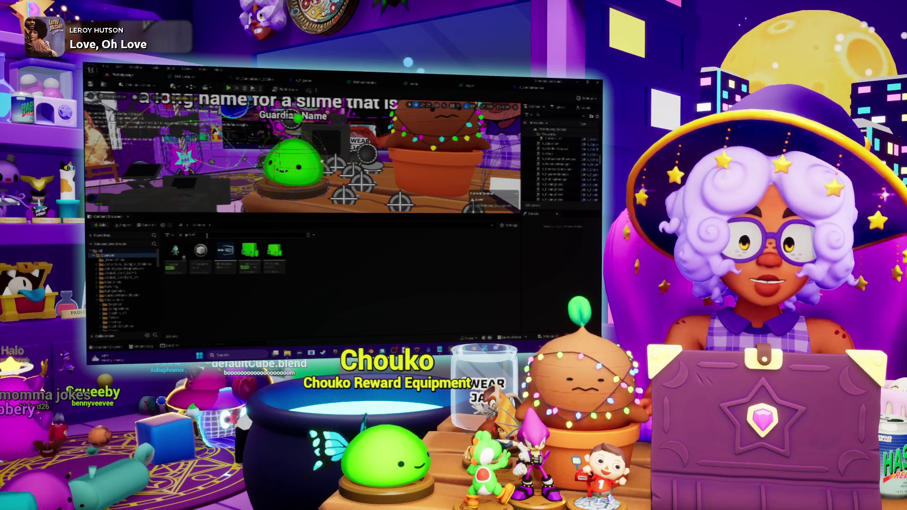
{"action": "left_click", "coordinate": [176, 255]}
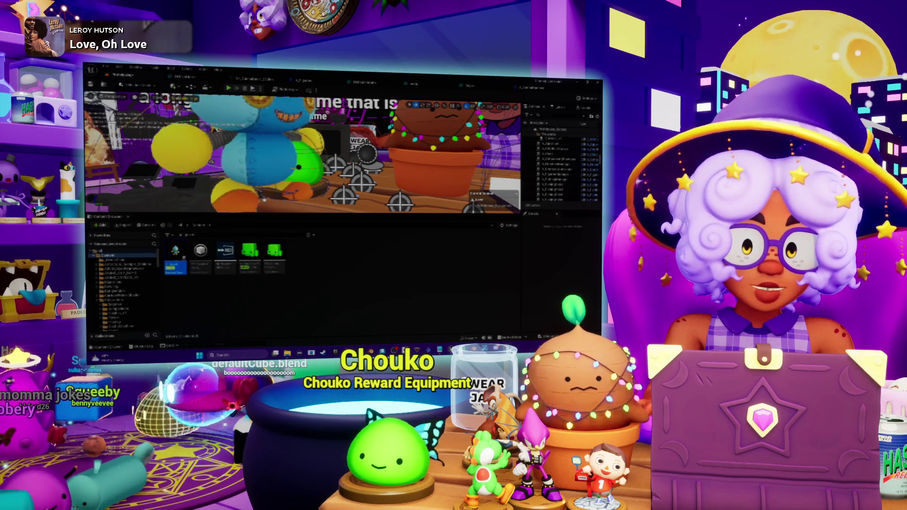
{"action": "left_click", "coordinate": [553, 167]}
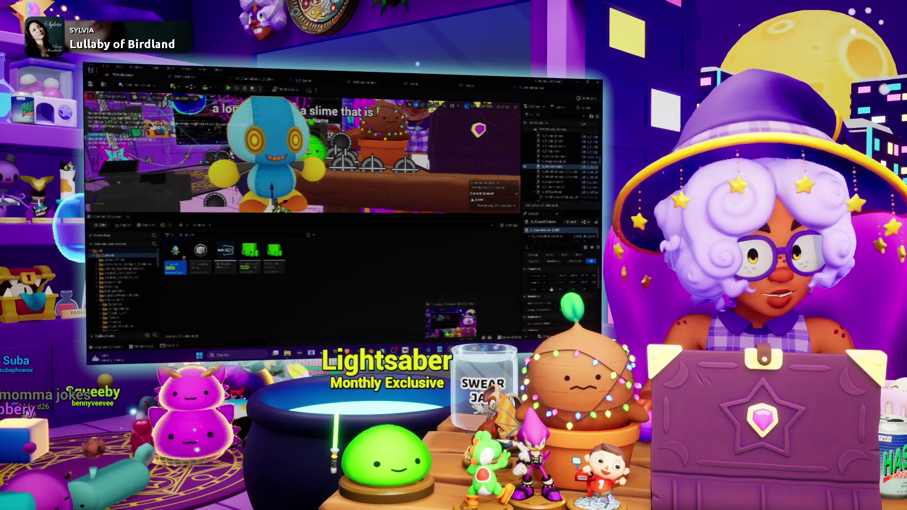
{"action": "mouse_move", "coordinate": [474, 354]}
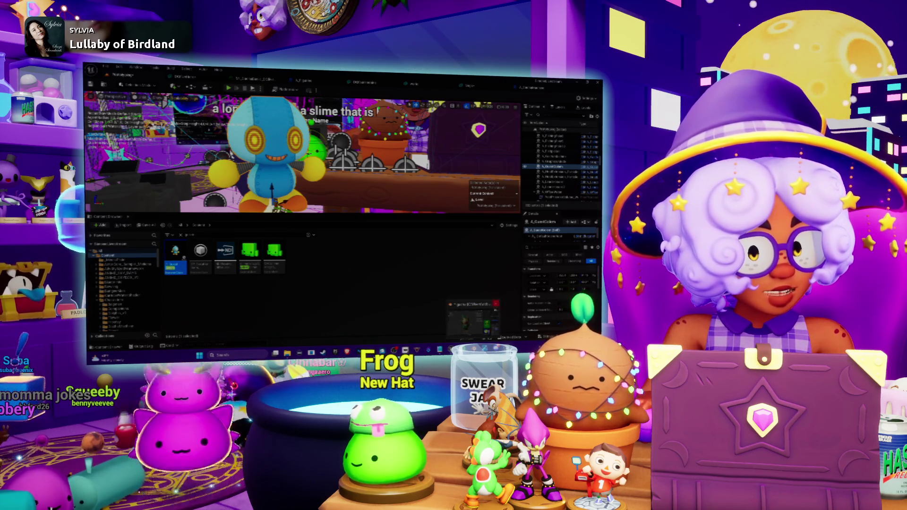
{"action": "left_click", "coordinate": [474, 321]}
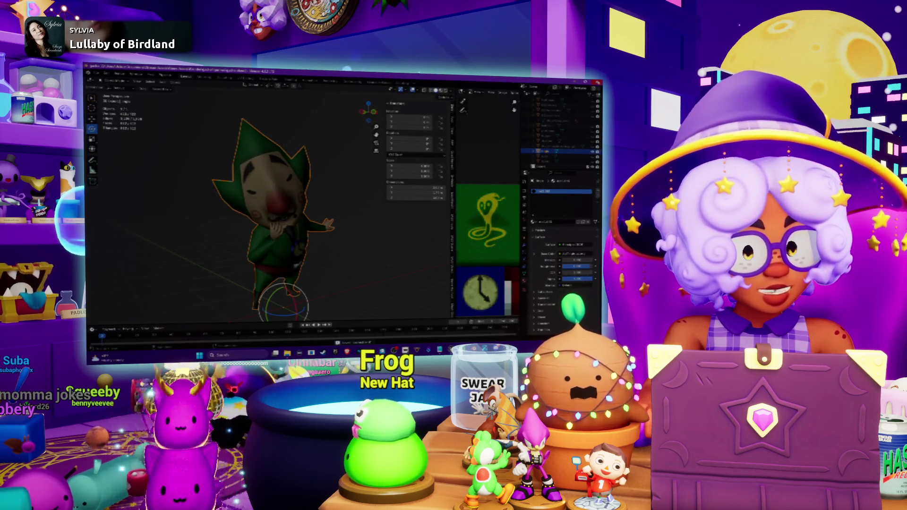
{"action": "key", "text": "alt+Tab"}
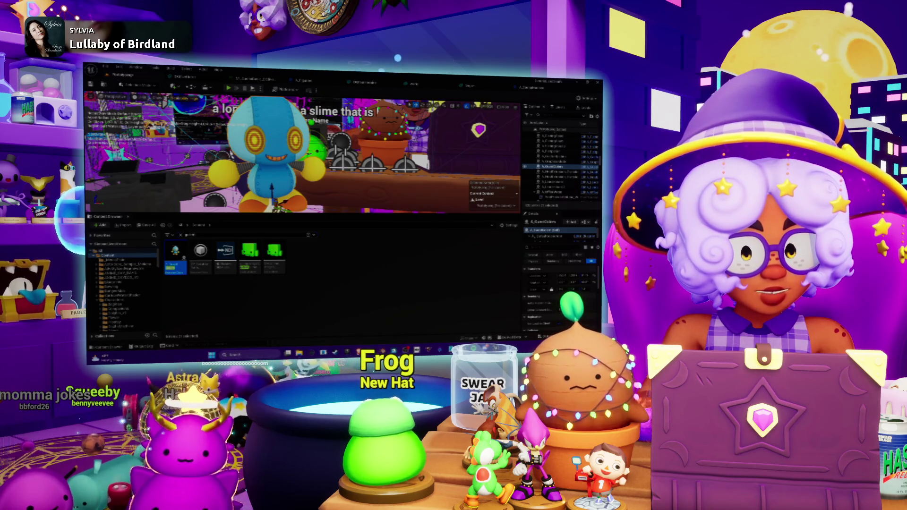
{"action": "mouse_move", "coordinate": [485, 352]}
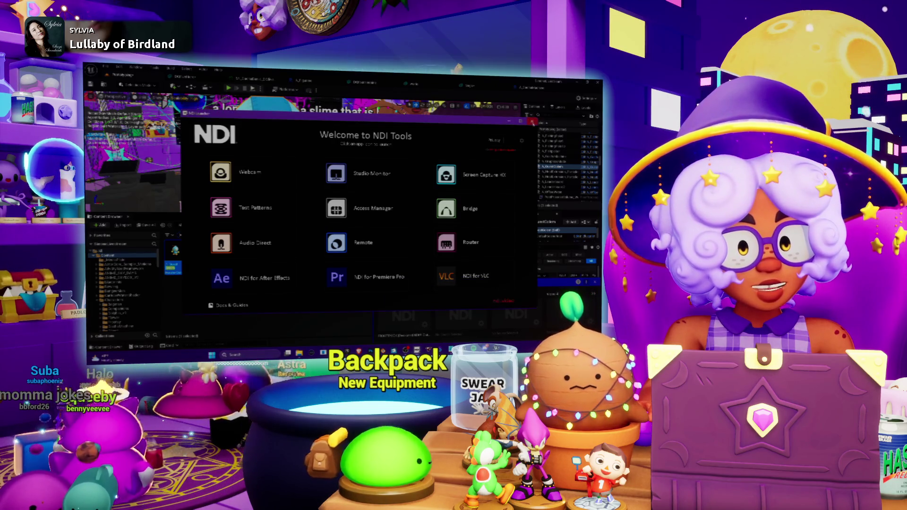
{"action": "left_click", "coordinate": [533, 121]}
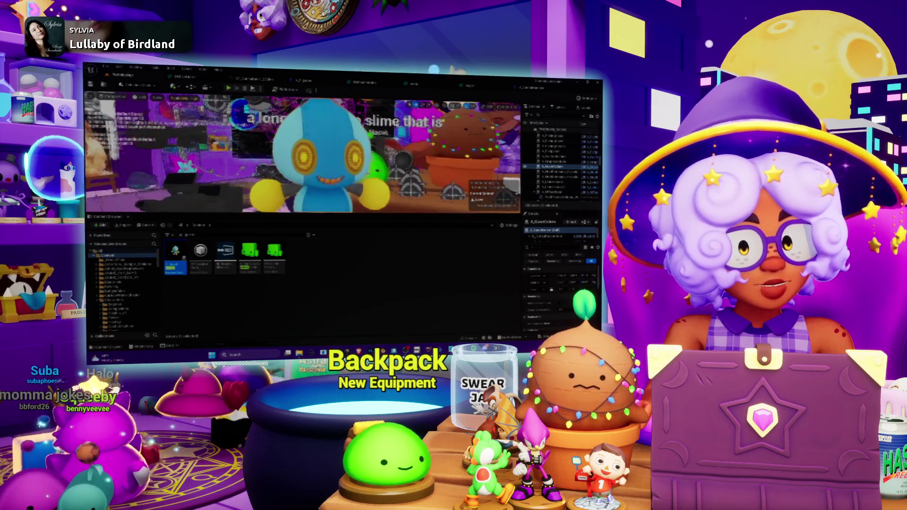